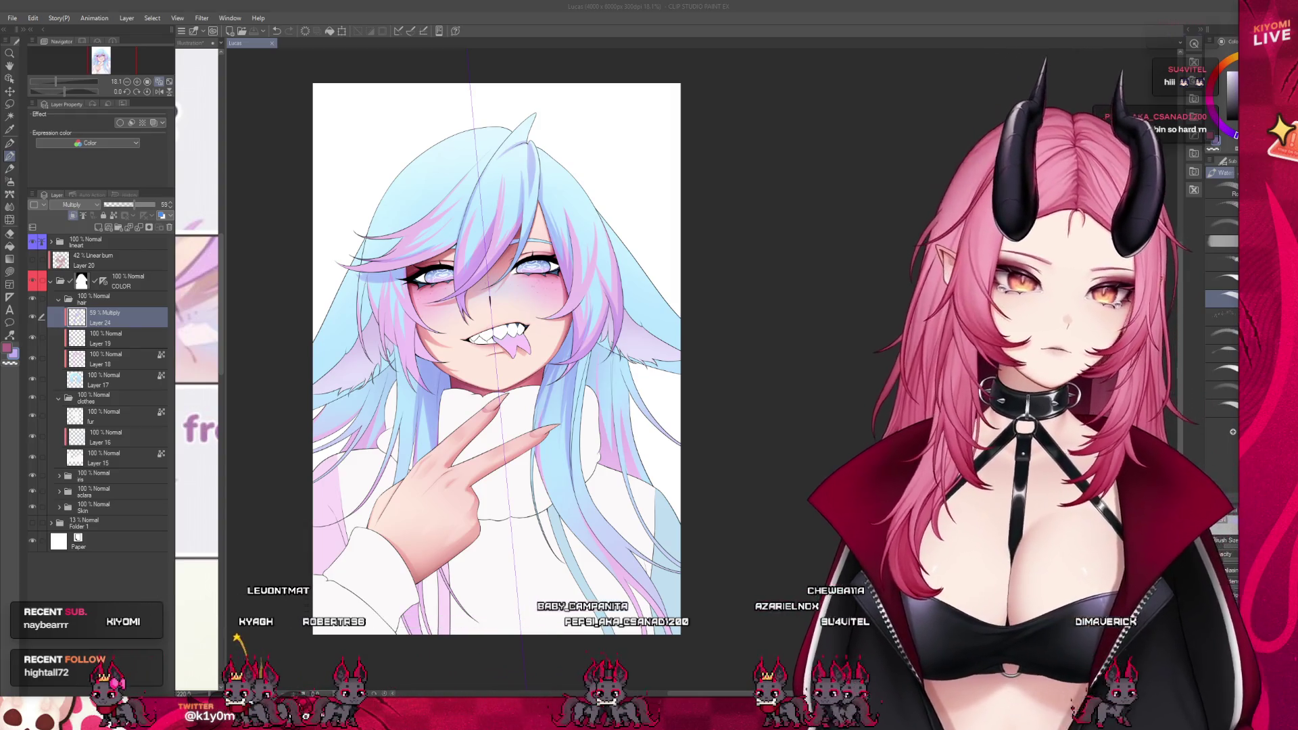
- Dab a multiply shading stroke near the top of the hair, then undo it
{"action": "left_click", "coordinate": [395, 371]}
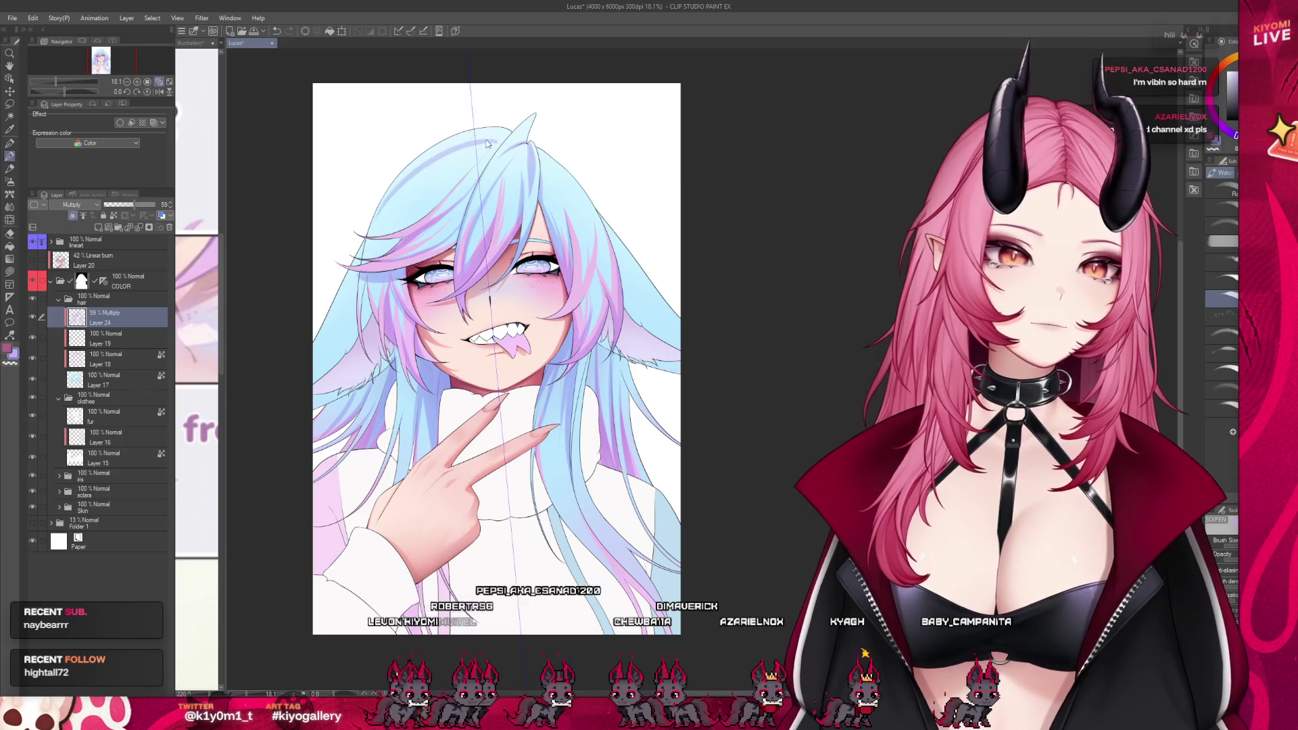
{"action": "key", "text": "ctrl+z"}
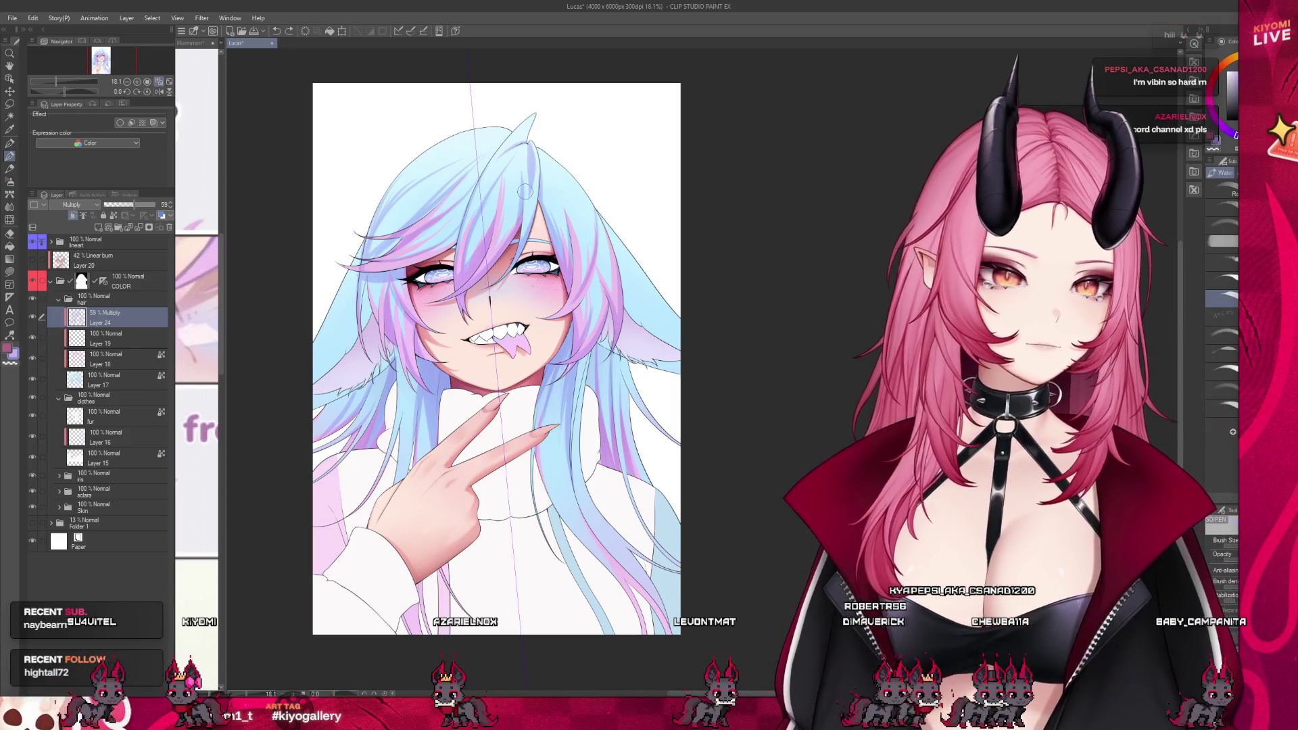
{"action": "scroll", "coordinate": [595, 479], "scroll_direction": "up", "scroll_amount": 1}
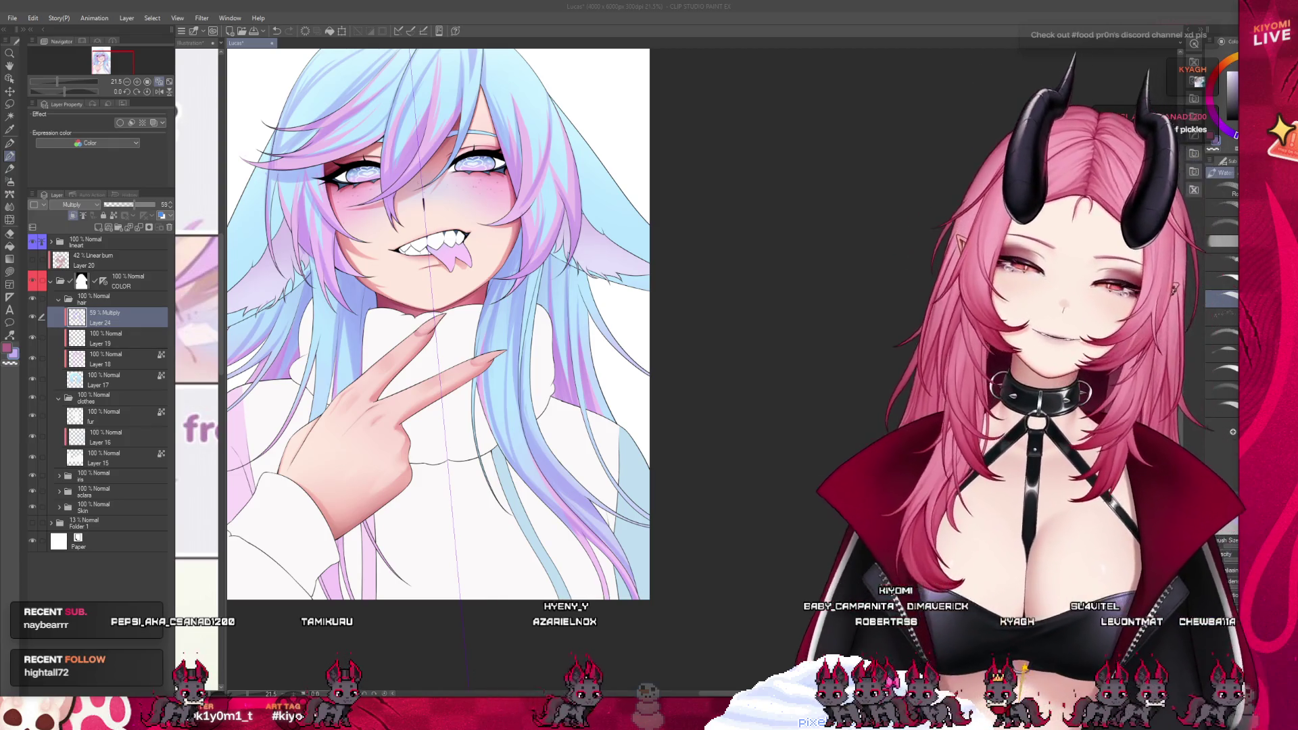
{"action": "scroll", "coordinate": [521, 335], "scroll_direction": "down", "scroll_amount": 3}
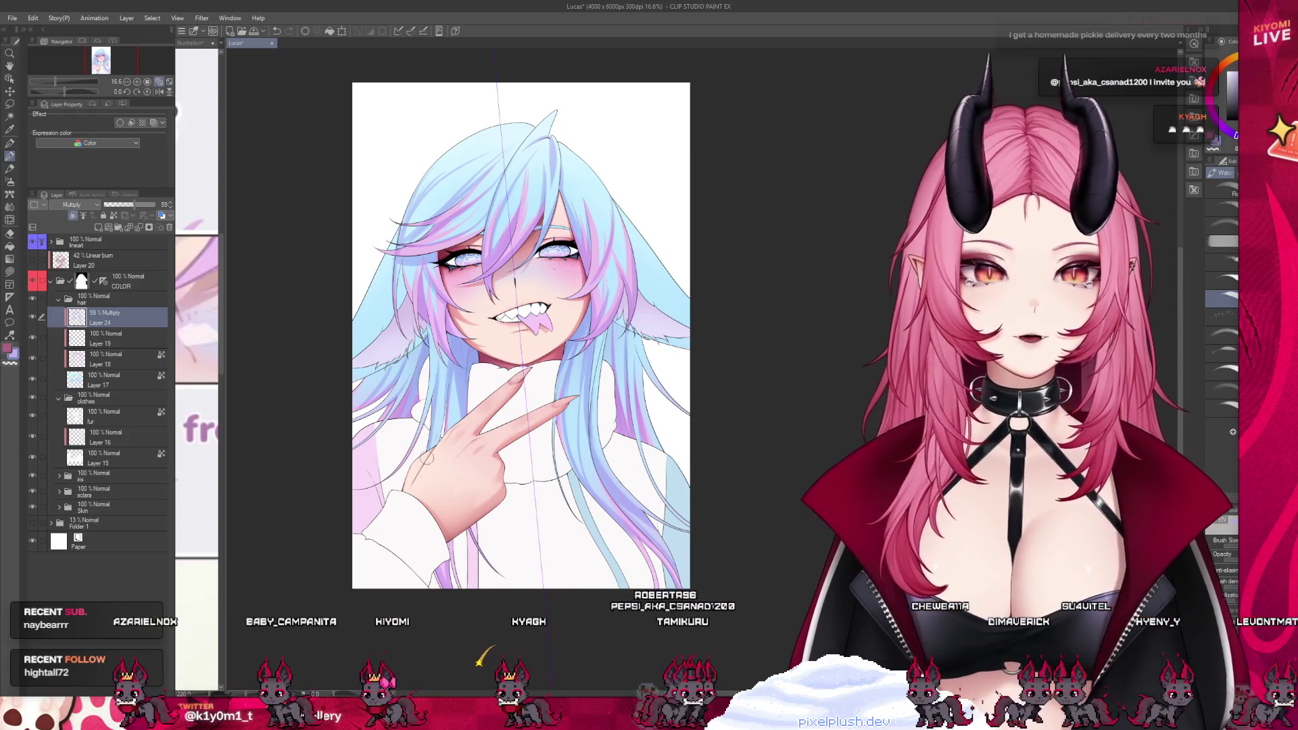
{"action": "scroll", "coordinate": [457, 108], "scroll_direction": "up", "scroll_amount": 2}
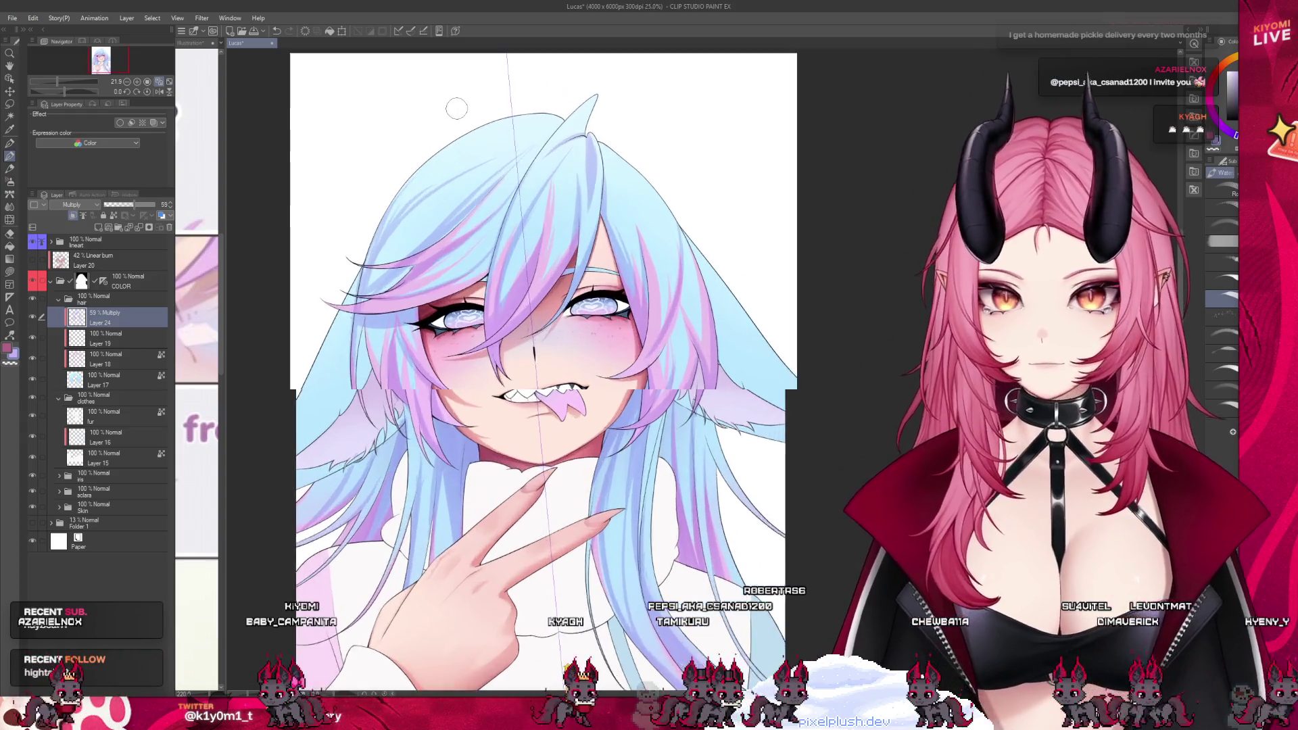
{"action": "scroll", "coordinate": [457, 109], "scroll_direction": "up", "scroll_amount": 2}
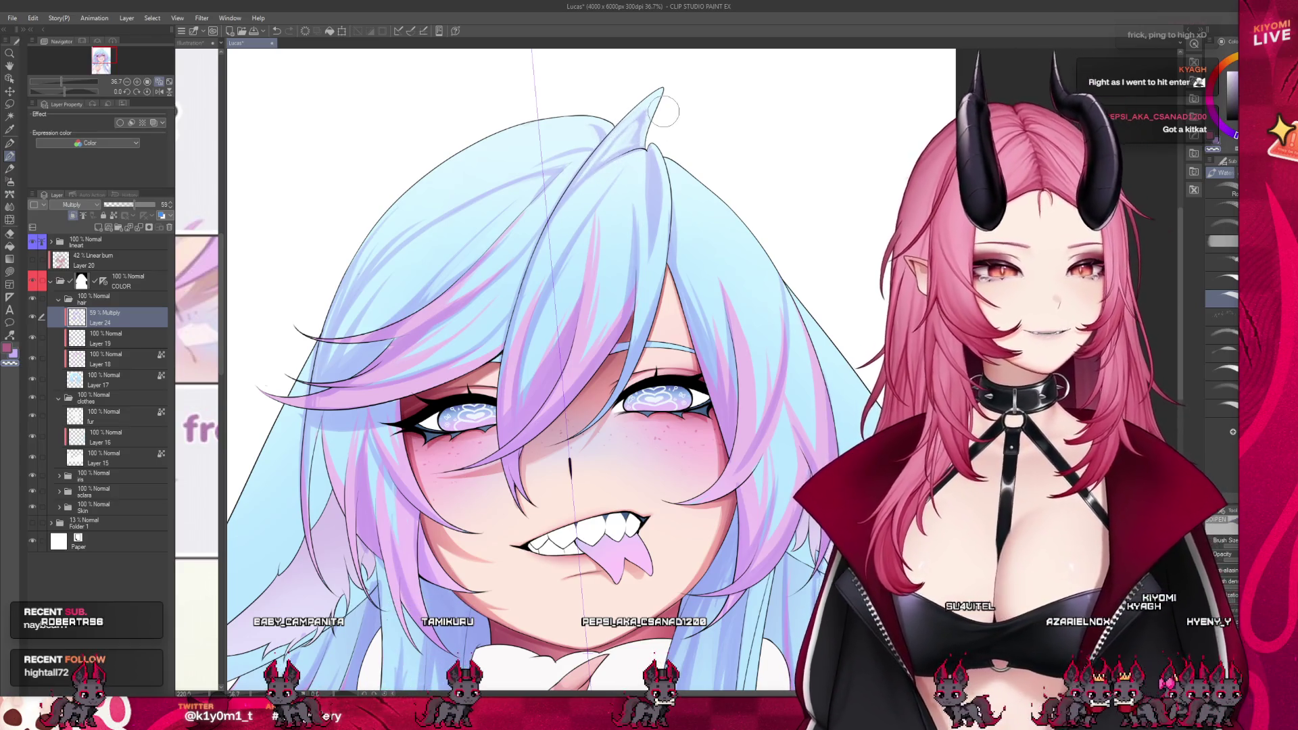
{"action": "scroll", "coordinate": [664, 112], "scroll_direction": "down", "scroll_amount": 2}
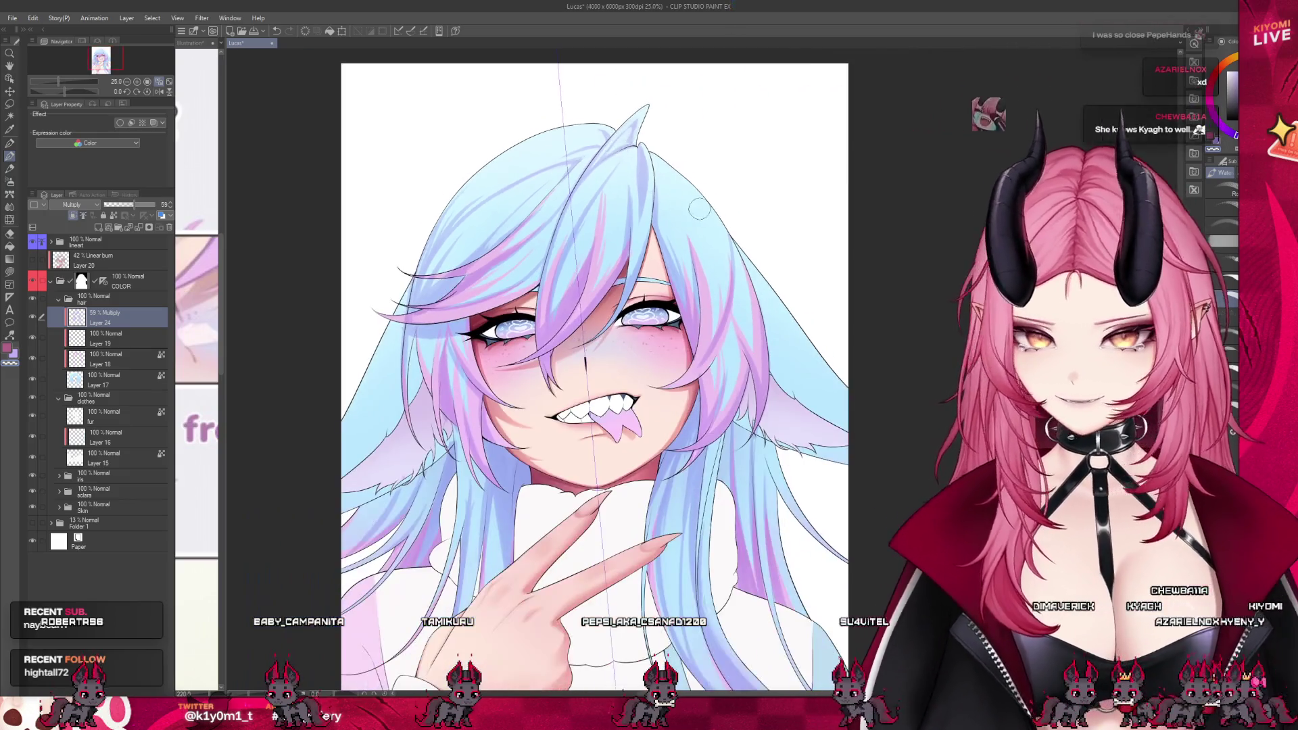
{"action": "scroll", "coordinate": [699, 209], "scroll_direction": "up", "scroll_amount": 1}
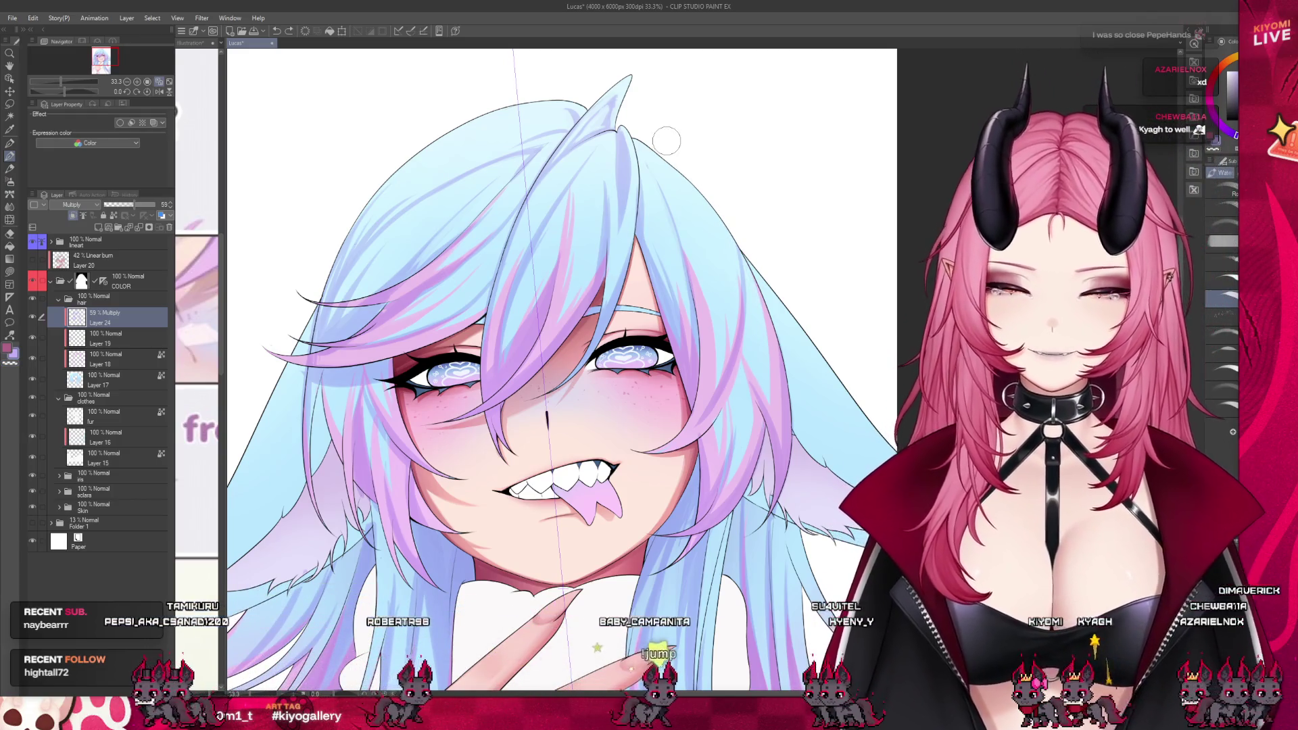
{"action": "scroll", "coordinate": [539, 149], "scroll_direction": "down", "scroll_amount": 2}
{"action": "scroll", "coordinate": [589, 206], "scroll_direction": "up", "scroll_amount": 1}
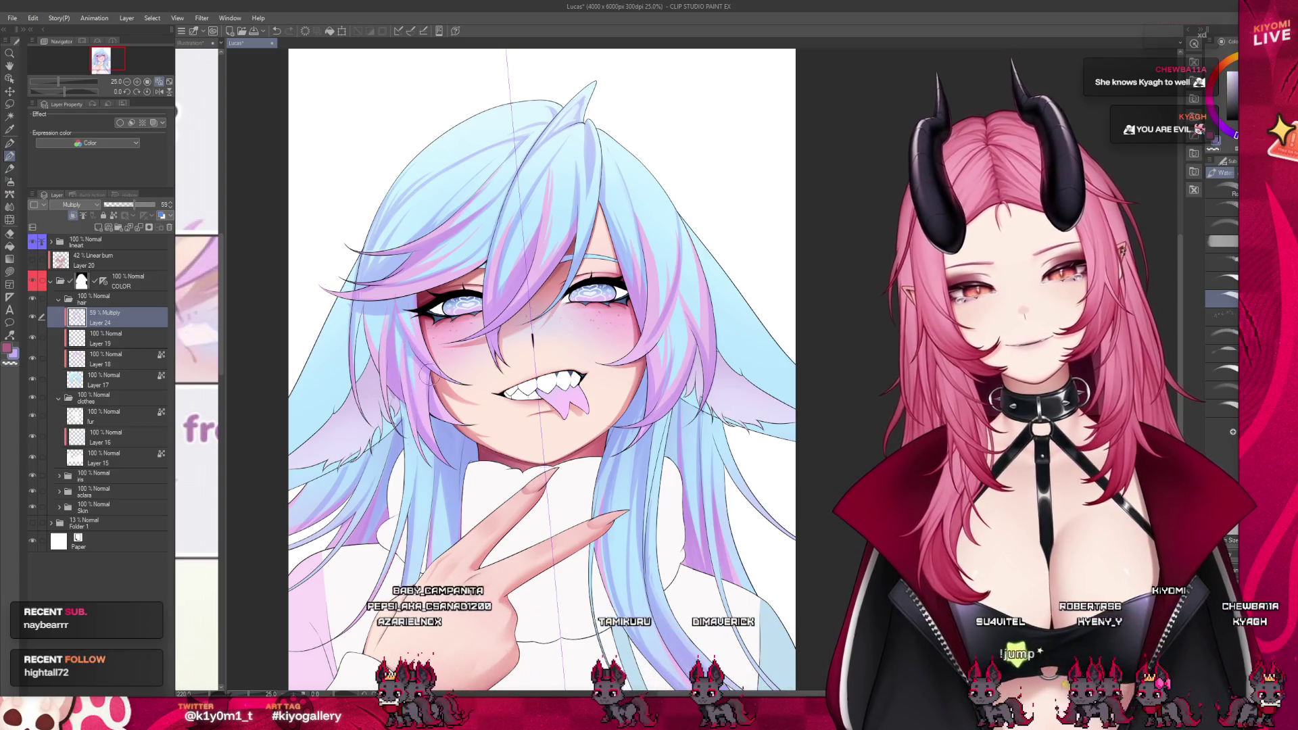
{"action": "scroll", "coordinate": [560, 351], "scroll_direction": "down", "scroll_amount": 3}
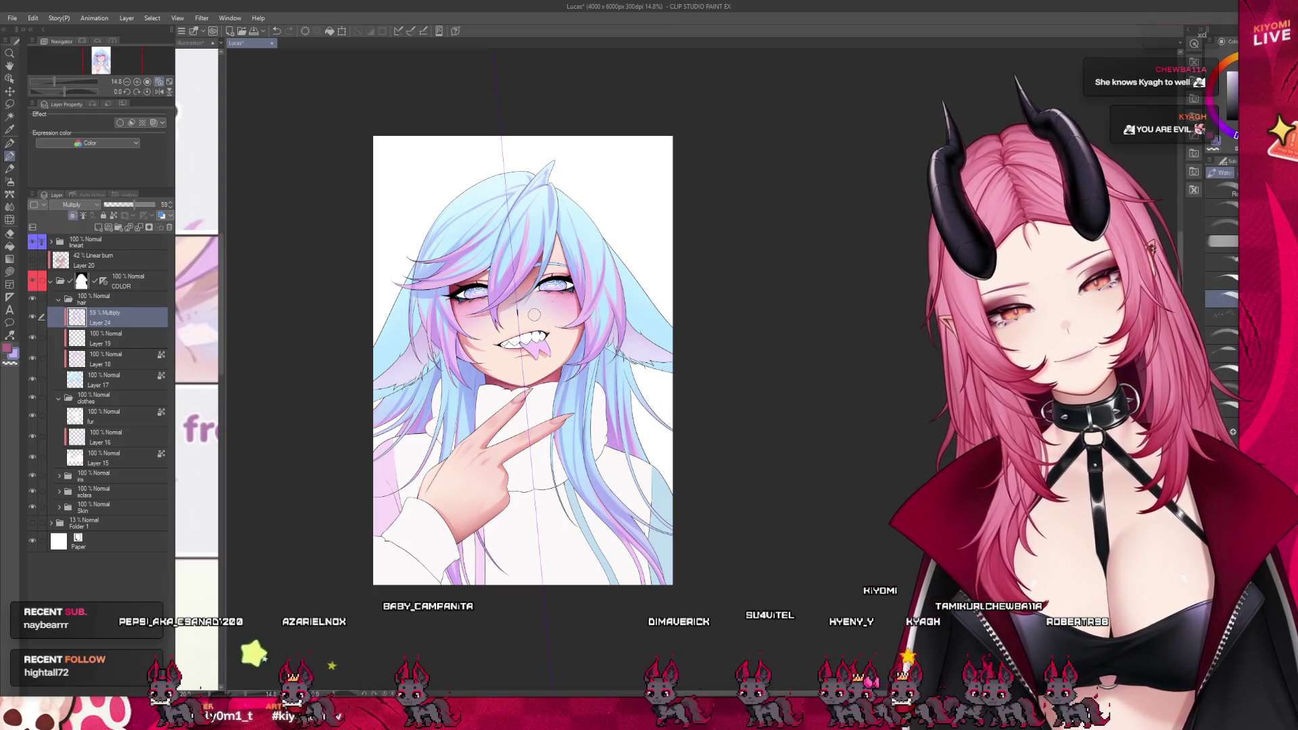
{"action": "scroll", "coordinate": [605, 425], "scroll_direction": "up", "scroll_amount": 2}
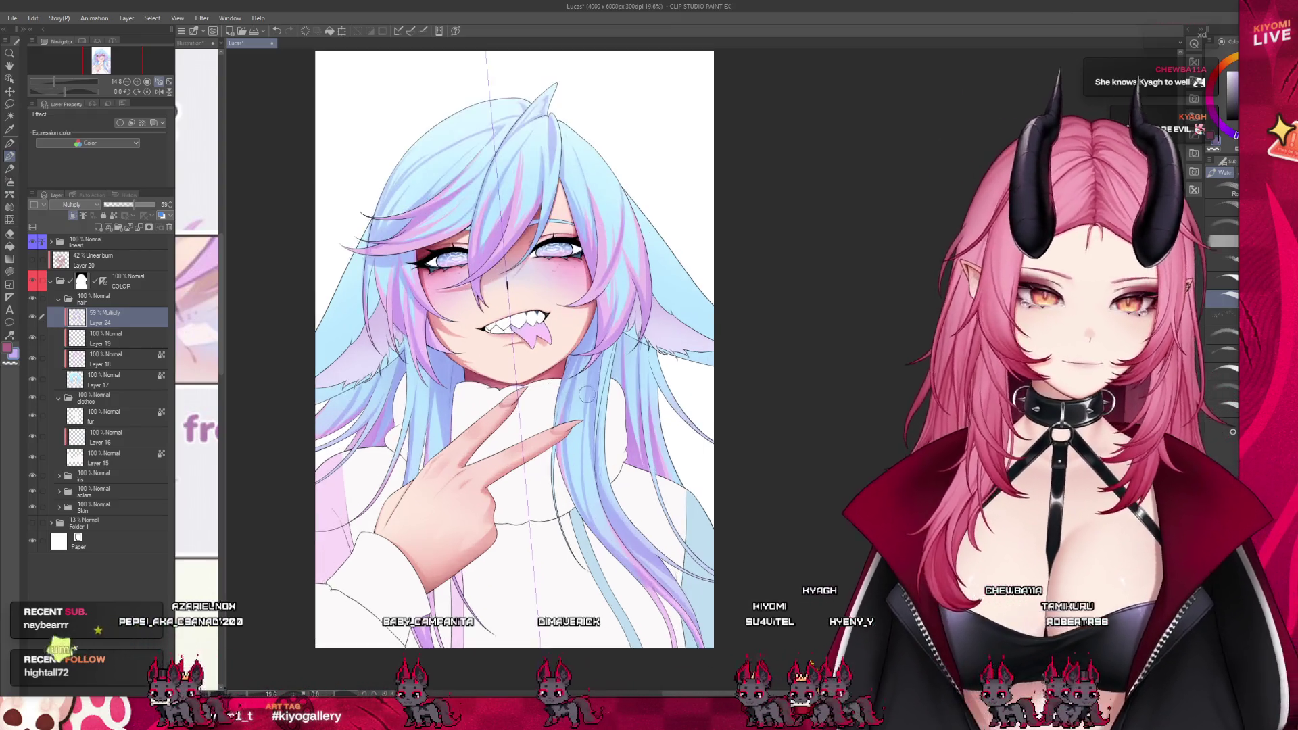
{"action": "scroll", "coordinate": [566, 272], "scroll_direction": "up", "scroll_amount": 2}
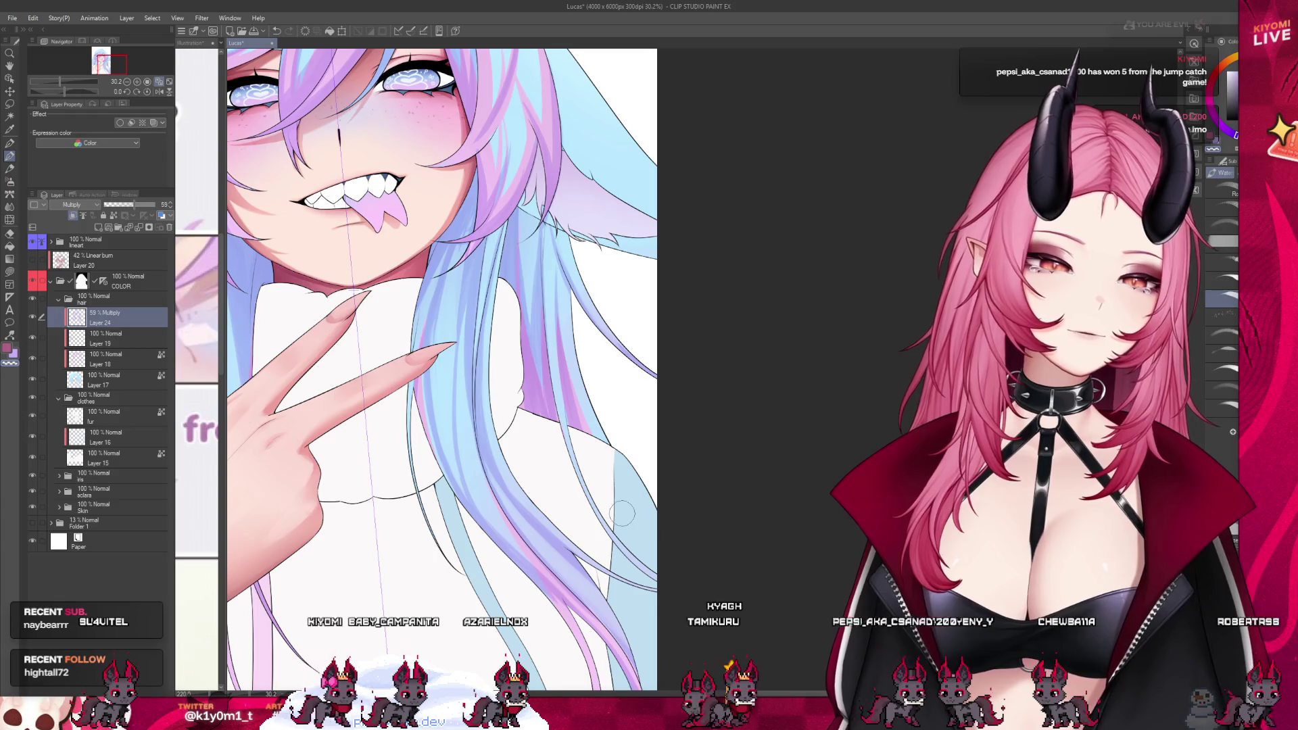
{"action": "scroll", "coordinate": [599, 471], "scroll_direction": "down", "scroll_amount": 3}
{"action": "scroll", "coordinate": [456, 385], "scroll_direction": "up", "scroll_amount": 1}
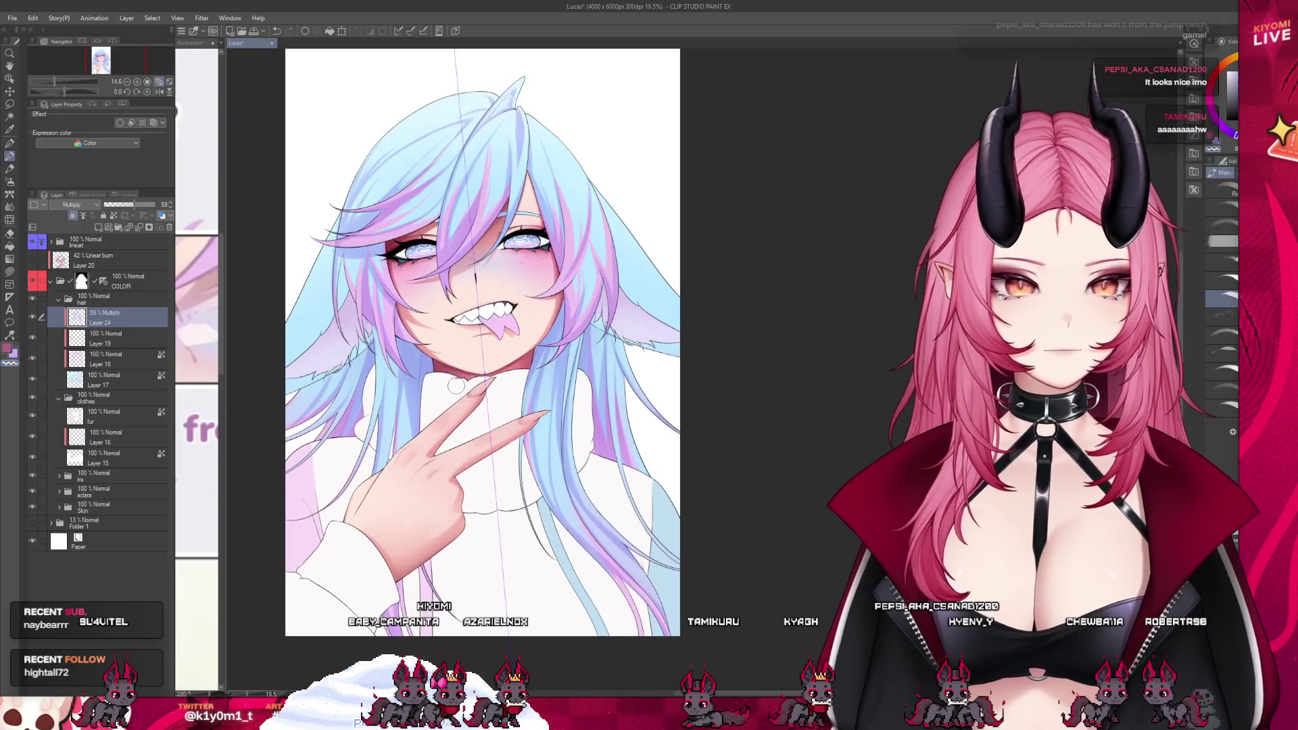
{"action": "scroll", "coordinate": [455, 386], "scroll_direction": "down", "scroll_amount": 2}
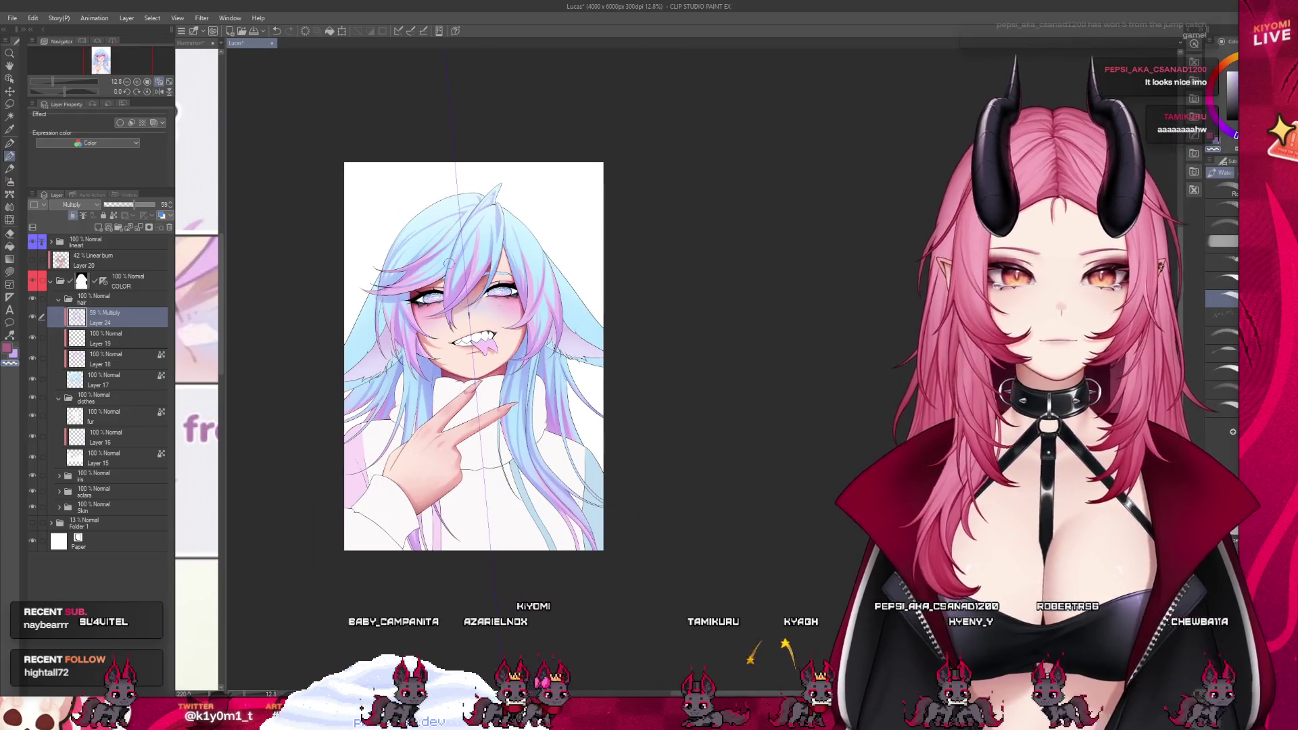
{"action": "scroll", "coordinate": [441, 197], "scroll_direction": "up", "scroll_amount": 3}
{"action": "scroll", "coordinate": [441, 196], "scroll_direction": "up", "scroll_amount": 1}
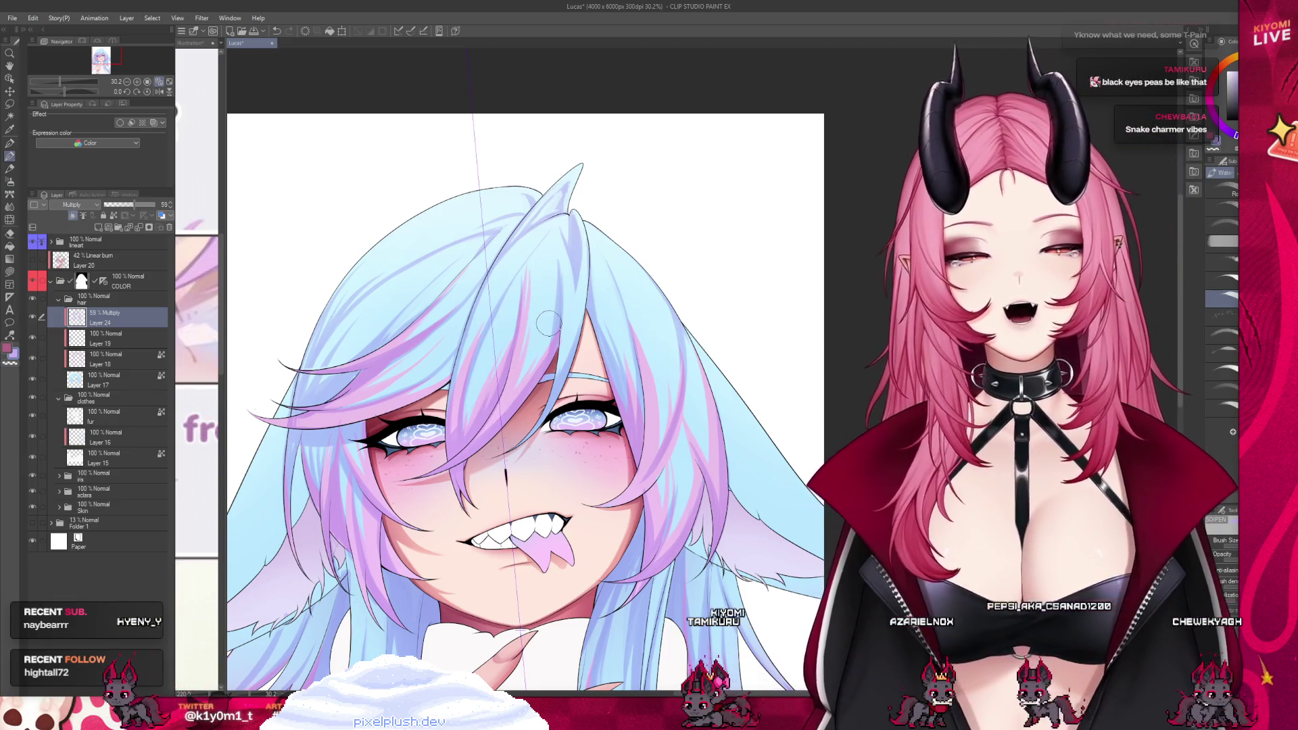
- Zoom in and out around the face and hair while shading on Multiply Layer 24
{"action": "scroll", "coordinate": [517, 136], "scroll_direction": "down", "scroll_amount": 1}
{"action": "scroll", "coordinate": [517, 136], "scroll_direction": "down", "scroll_amount": 3}
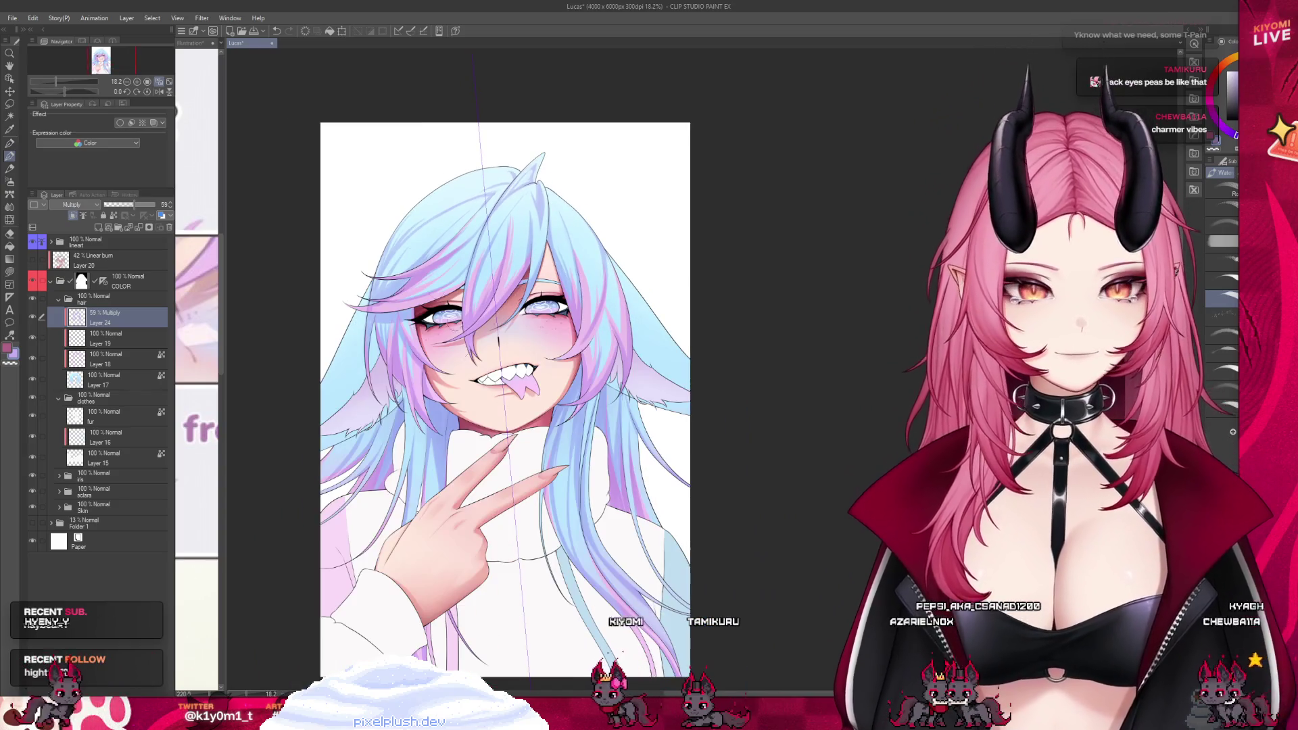
{"action": "scroll", "coordinate": [465, 391], "scroll_direction": "down", "scroll_amount": 2}
{"action": "scroll", "coordinate": [464, 390], "scroll_direction": "up", "scroll_amount": 2}
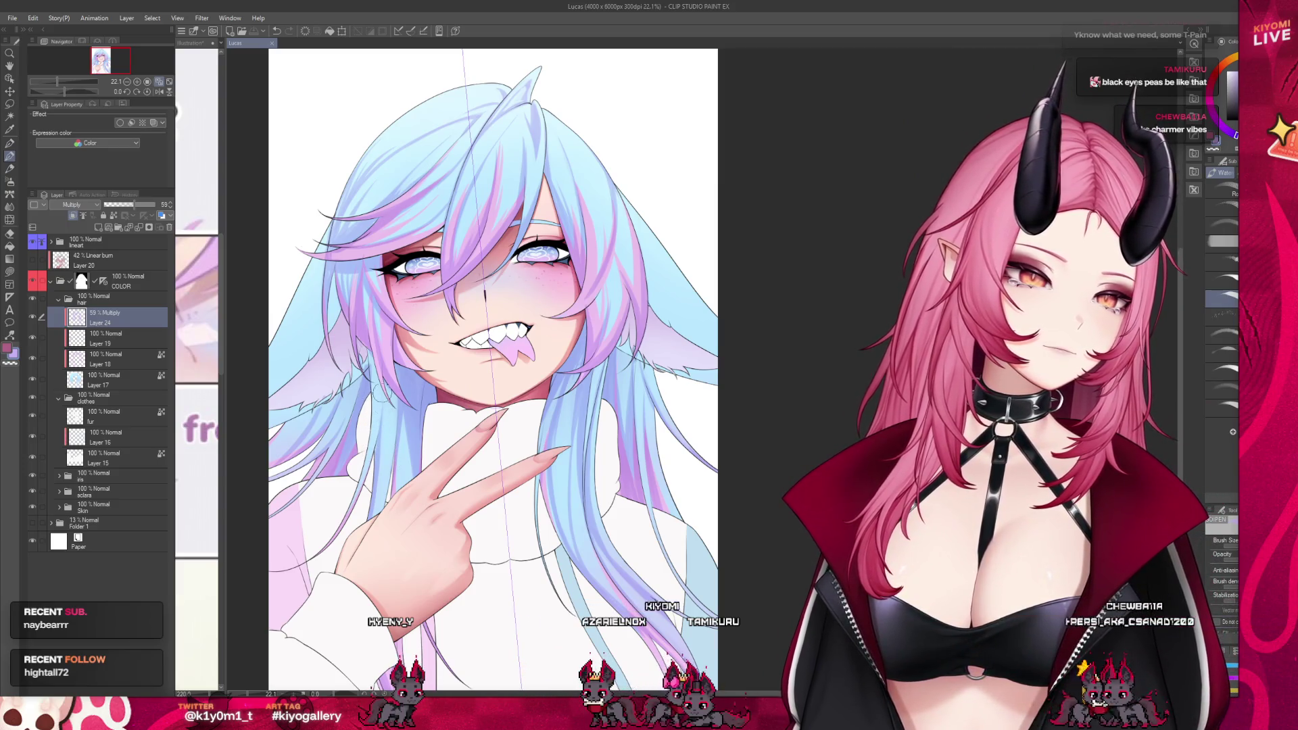
{"action": "scroll", "coordinate": [428, 384], "scroll_direction": "down", "scroll_amount": 3}
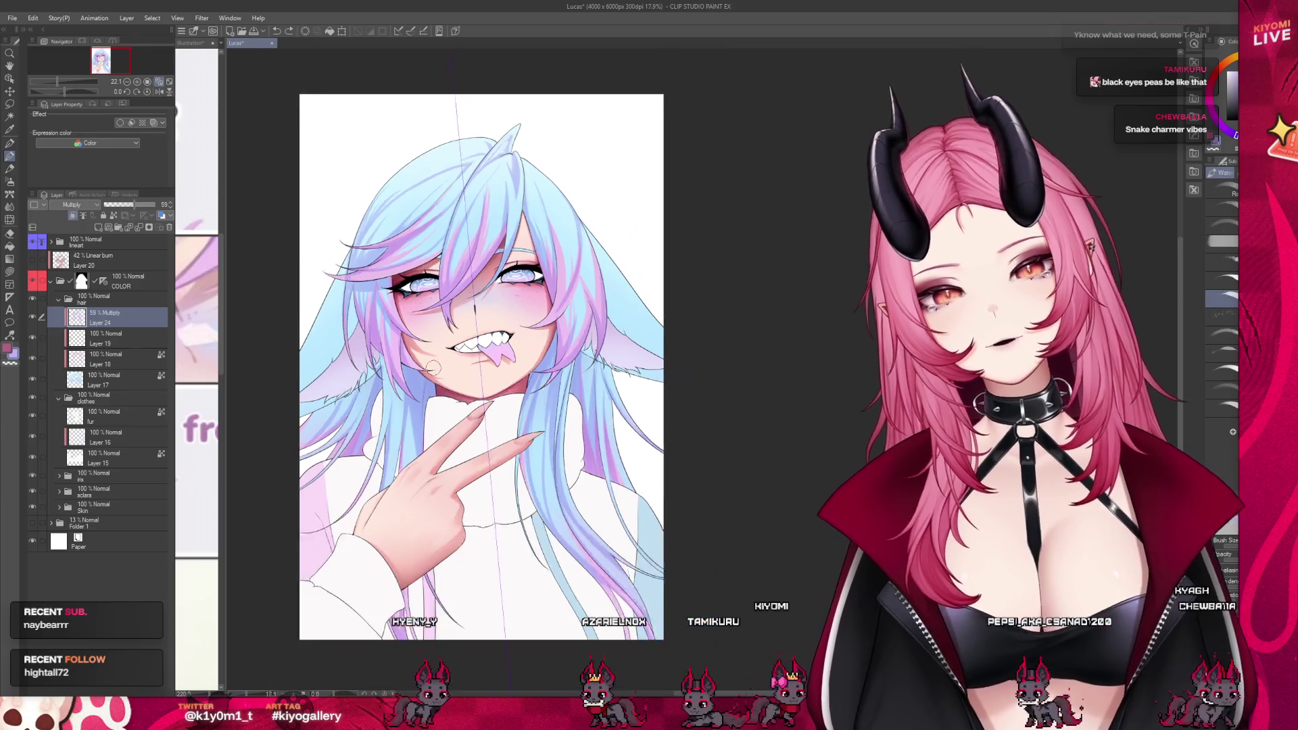
{"action": "scroll", "coordinate": [365, 383], "scroll_direction": "up", "scroll_amount": 3}
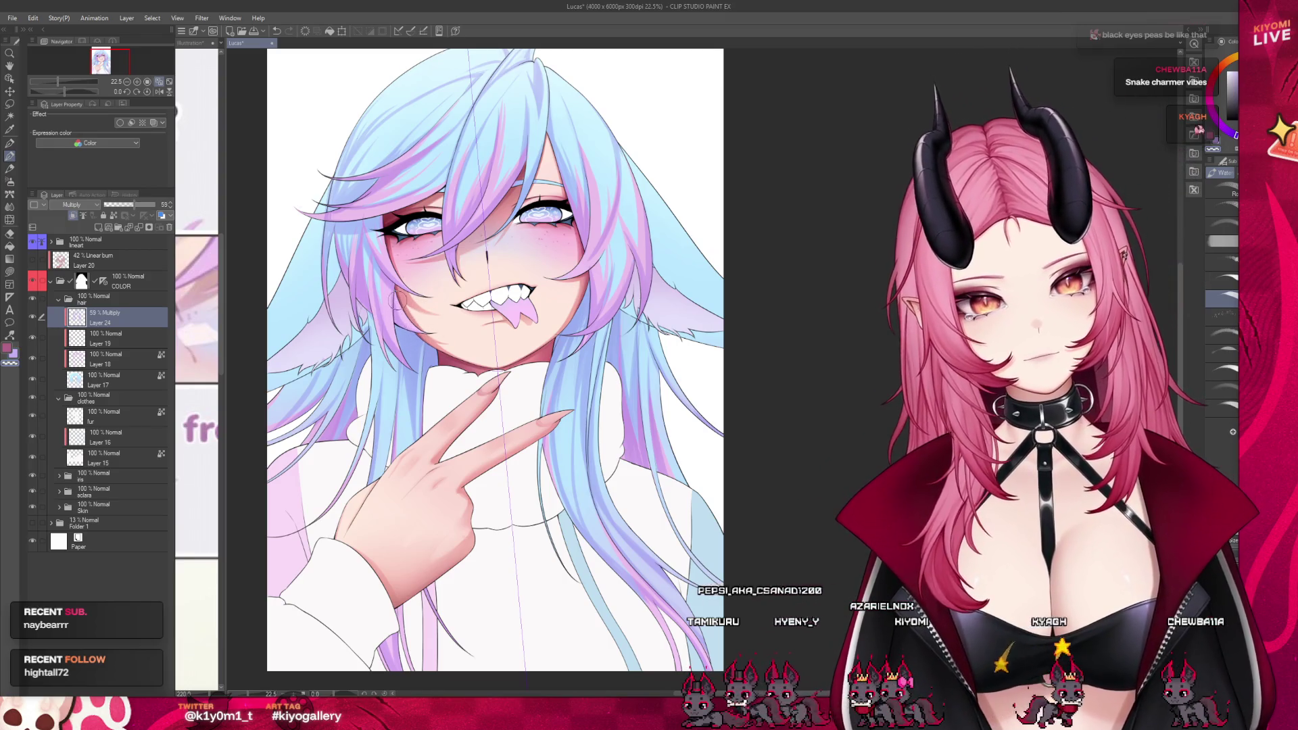
{"action": "scroll", "coordinate": [405, 270], "scroll_direction": "up", "scroll_amount": 3}
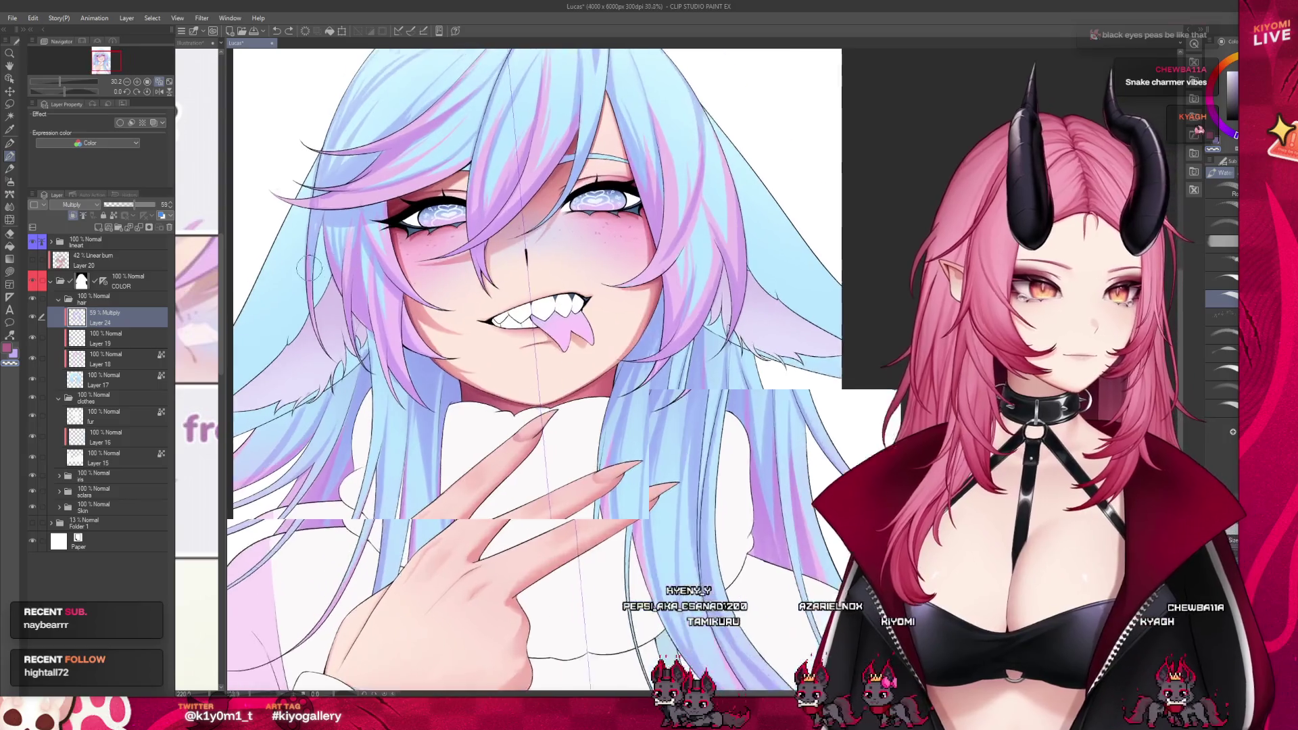
{"action": "scroll", "coordinate": [309, 269], "scroll_direction": "up", "scroll_amount": 1}
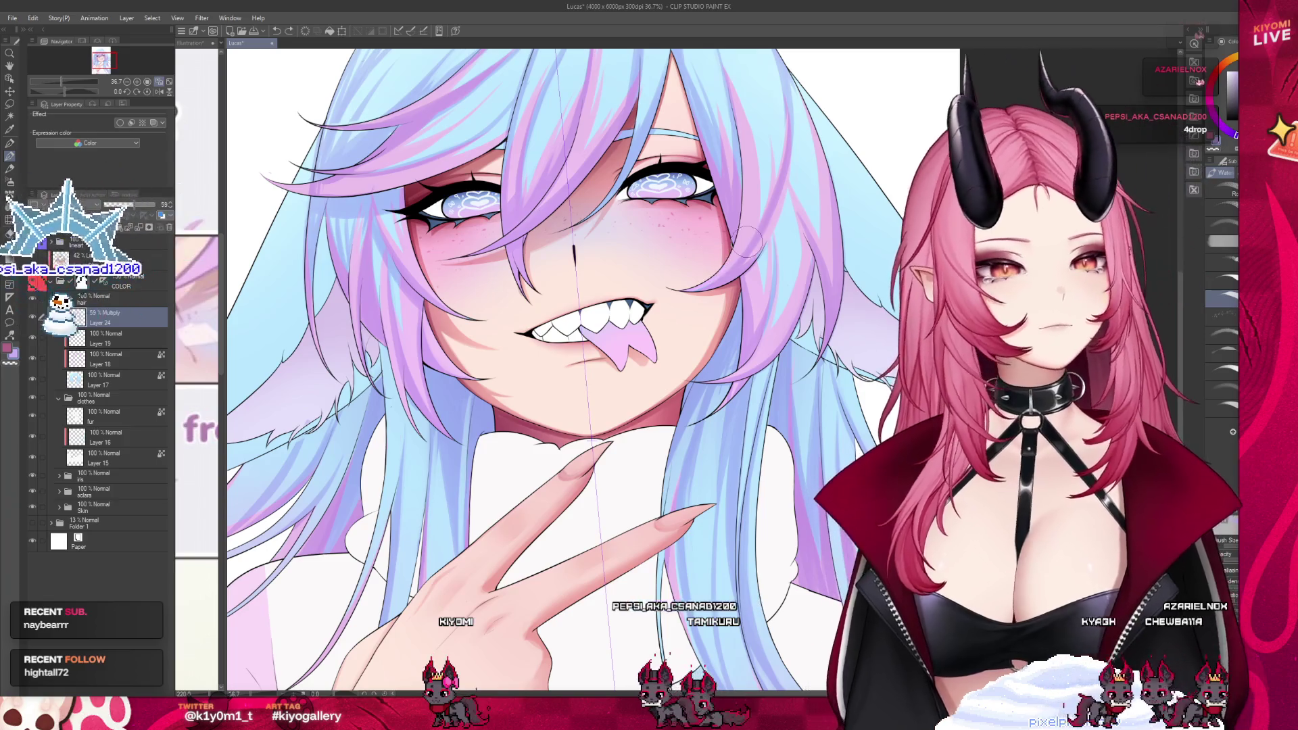
- Shade the girl's ear a little darker on Layer 24
{"action": "scroll", "coordinate": [747, 240], "scroll_direction": "down", "scroll_amount": 4}
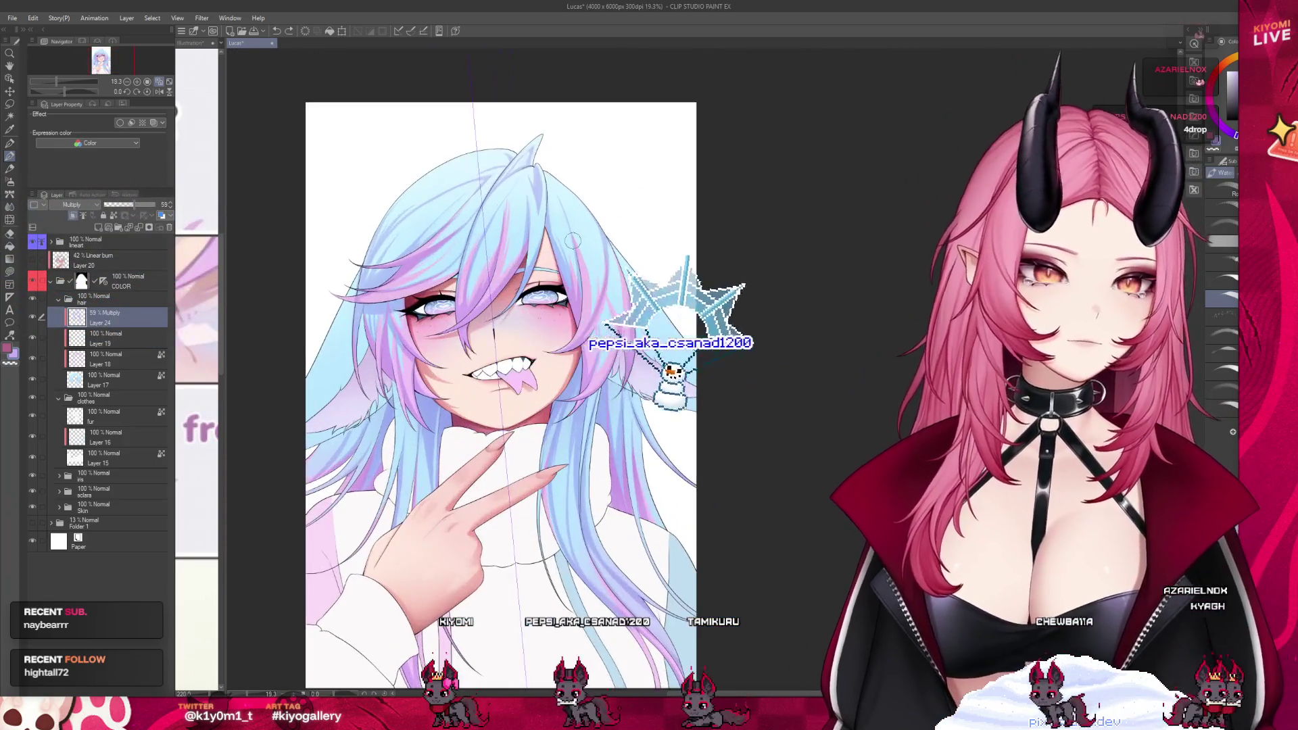
{"action": "scroll", "coordinate": [573, 240], "scroll_direction": "up", "scroll_amount": 1}
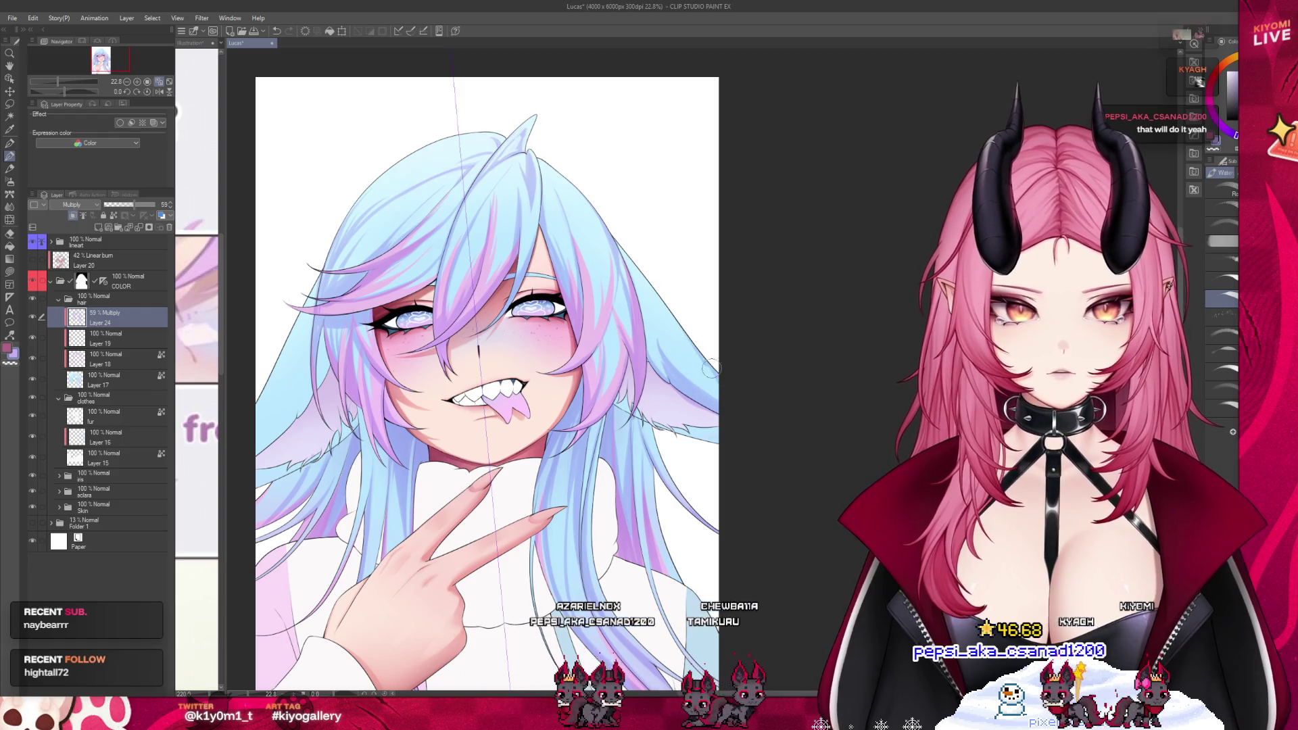
{"action": "left_click_drag", "start_coordinate": [679, 355], "coordinate": [707, 383]}
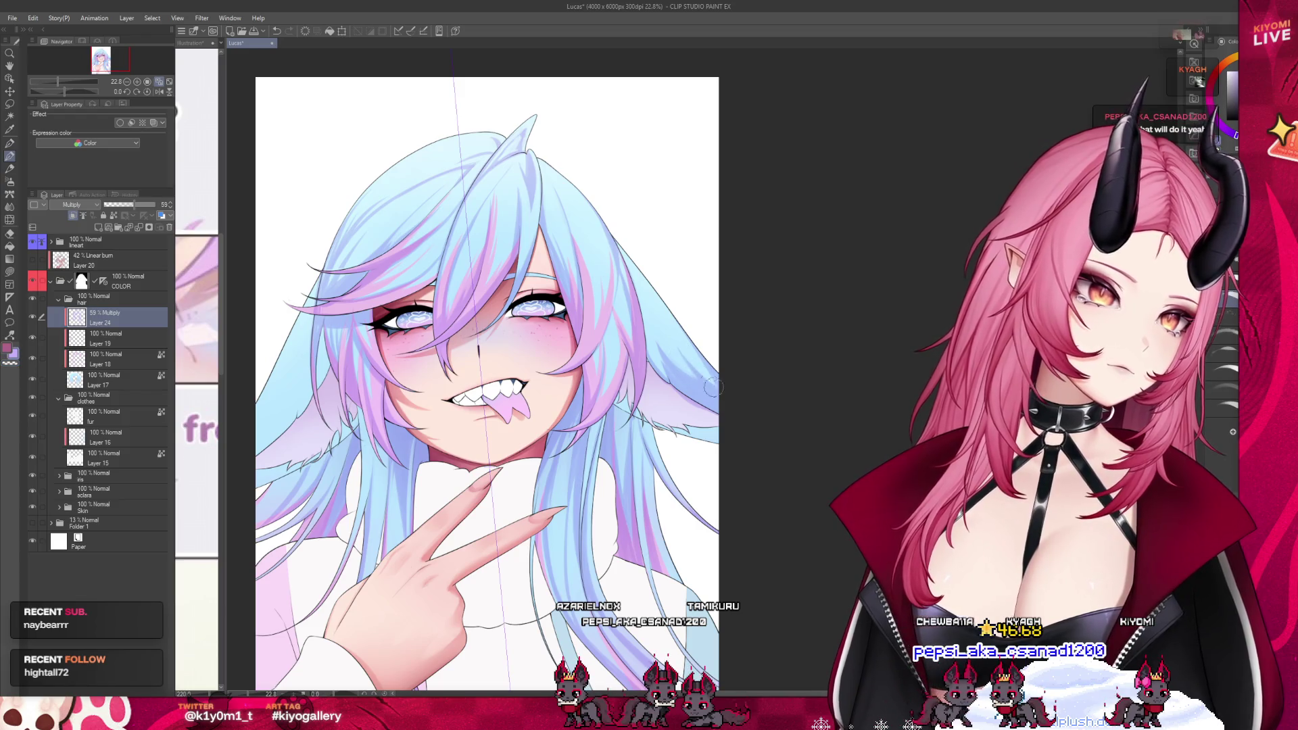
{"action": "scroll", "coordinate": [744, 197], "scroll_direction": "down", "scroll_amount": 2}
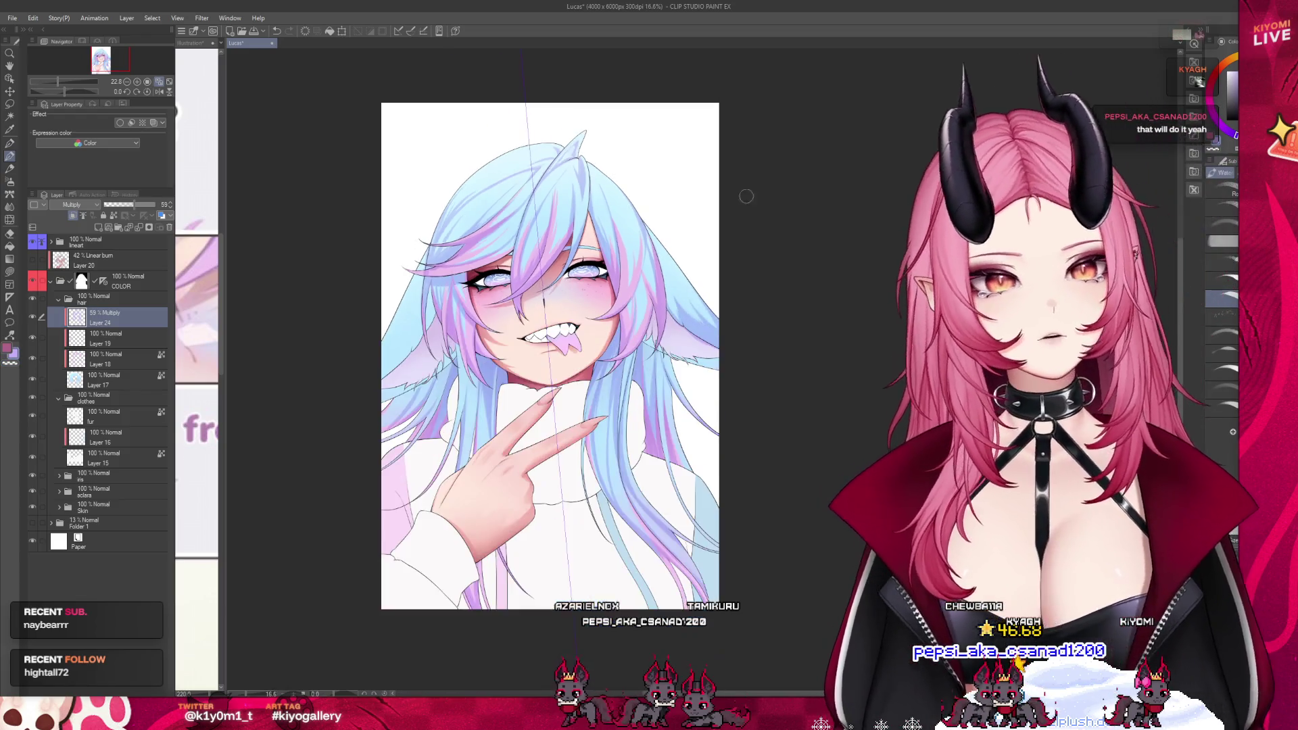
{"action": "scroll", "coordinate": [494, 290], "scroll_direction": "up", "scroll_amount": 2}
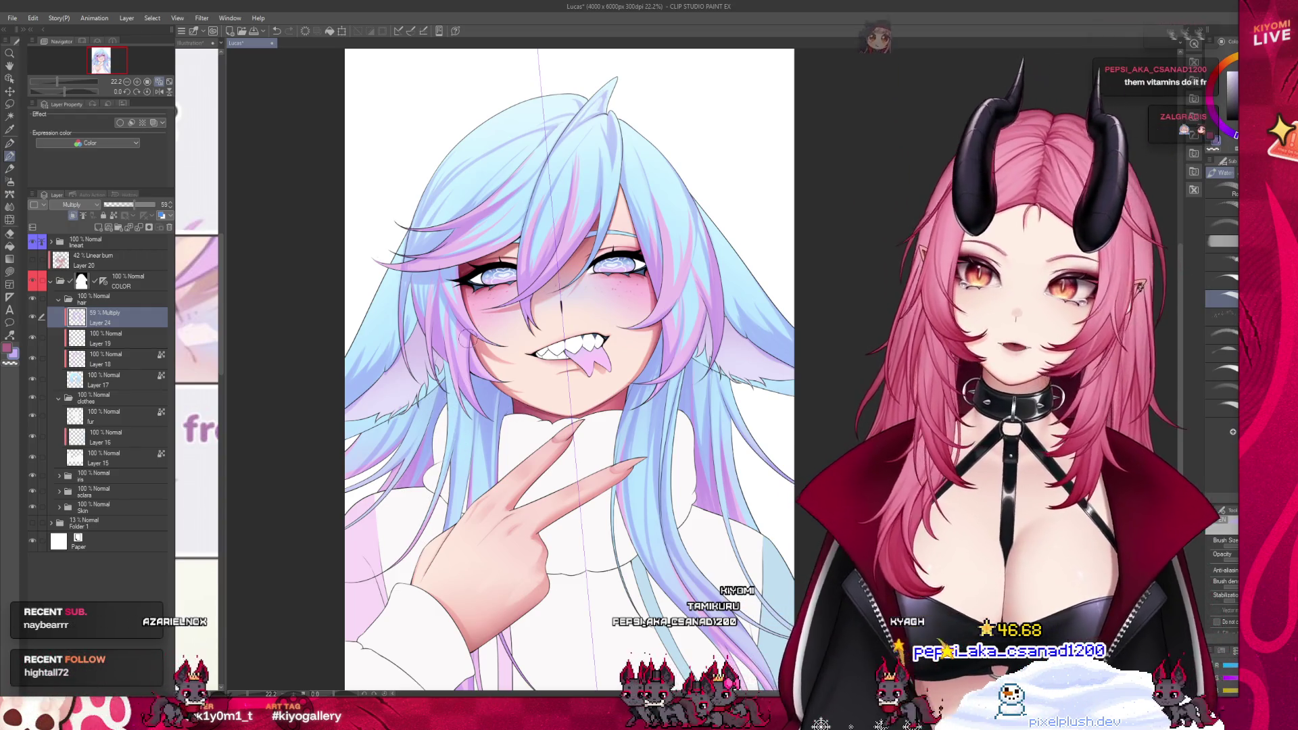
- Begin lowering Layer 24's opacity toward 42%
{"action": "scroll", "coordinate": [518, 466], "scroll_direction": "down", "scroll_amount": 1}
{"action": "scroll", "coordinate": [507, 466], "scroll_direction": "down", "scroll_amount": 1}
{"action": "scroll", "coordinate": [487, 467], "scroll_direction": "up", "scroll_amount": 1}
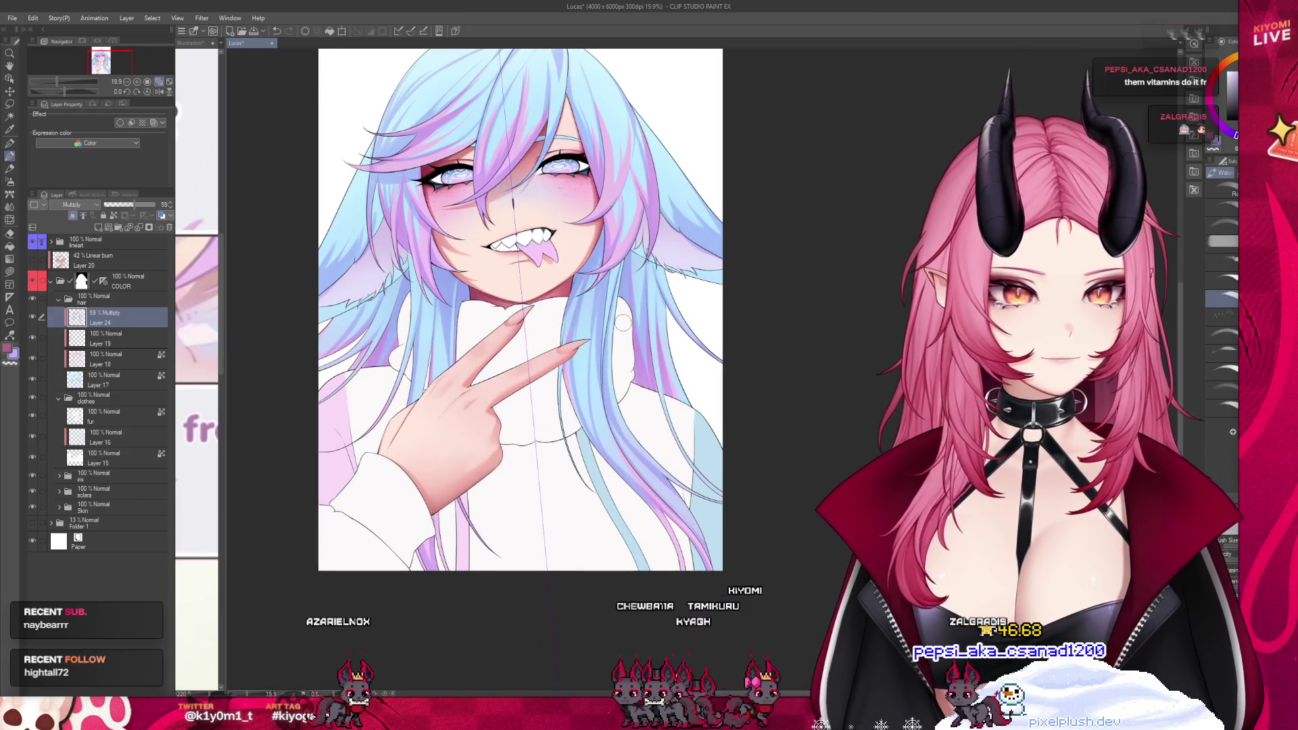
{"action": "scroll", "coordinate": [606, 365], "scroll_direction": "up", "scroll_amount": 2}
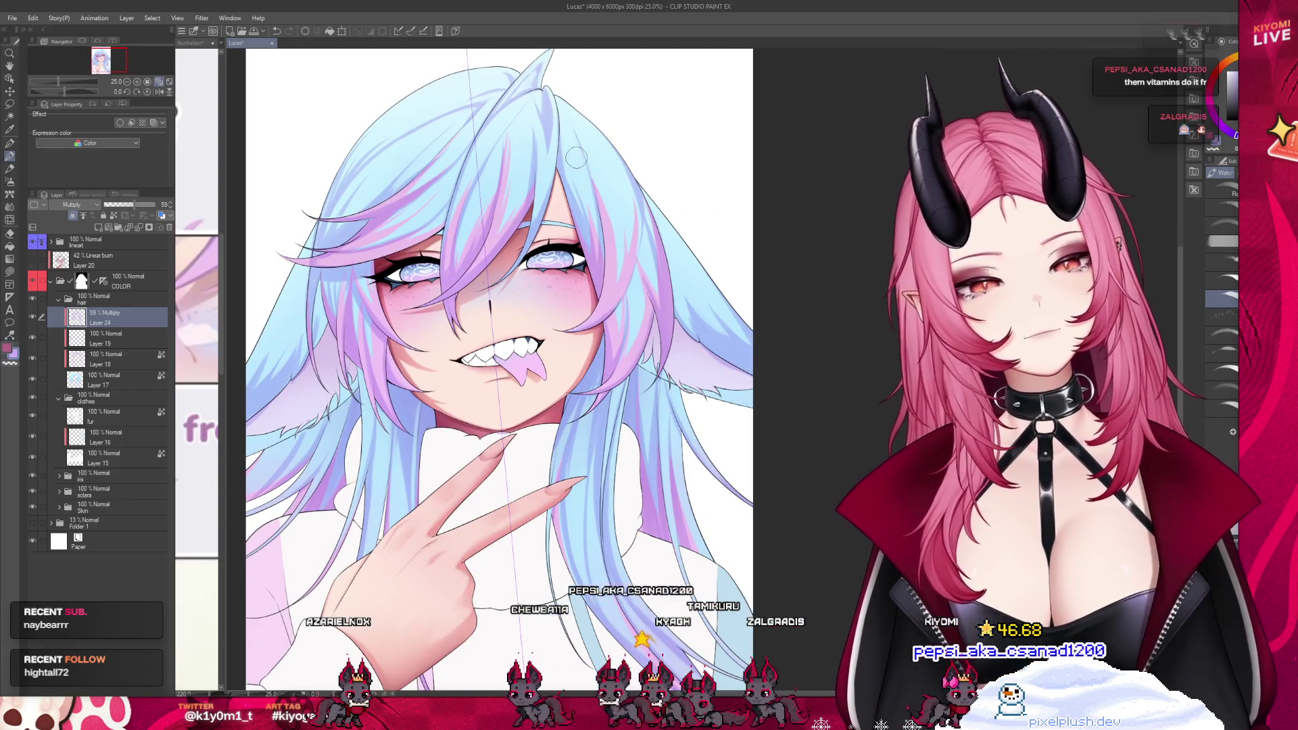
{"action": "scroll", "coordinate": [574, 91], "scroll_direction": "up", "scroll_amount": 2}
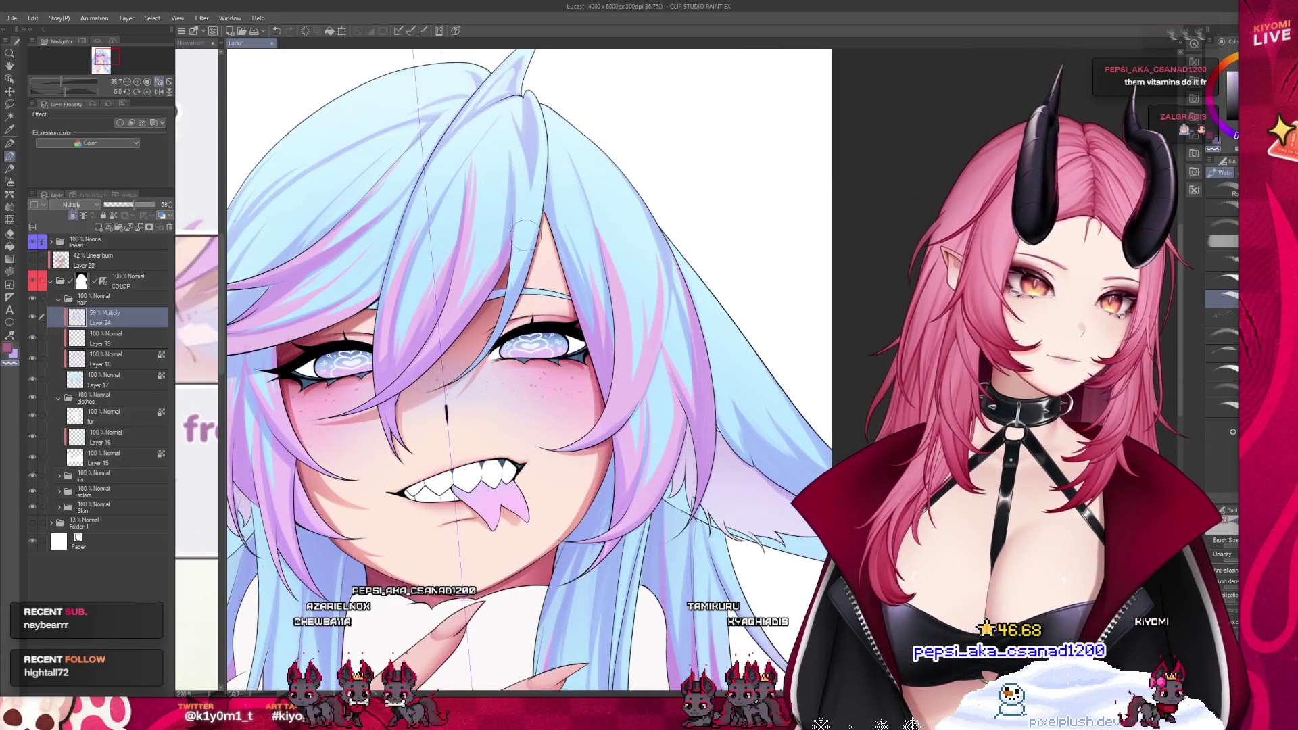
{"action": "left_click_drag", "start_coordinate": [128, 206], "coordinate": [122, 206]}
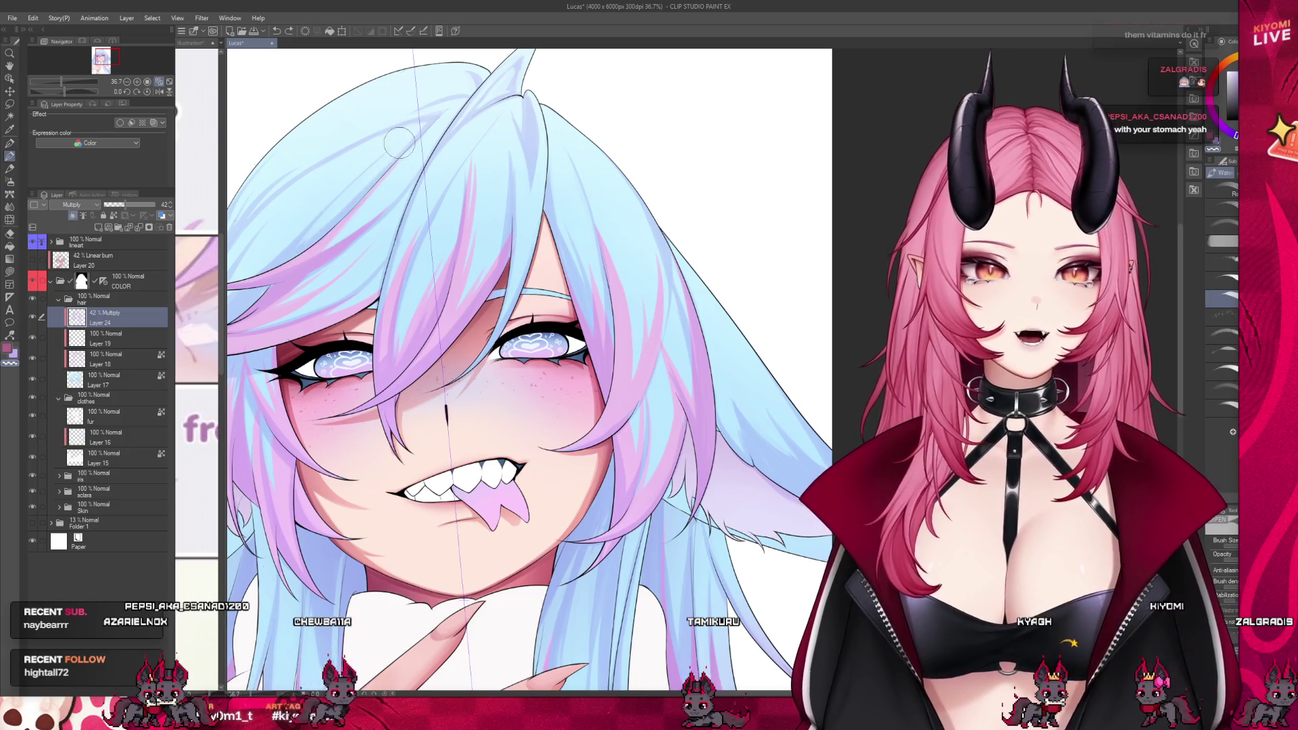
- Zoom out to review the portrait with Layer 24's shading at 42% opacity
{"action": "scroll", "coordinate": [397, 144], "scroll_direction": "down", "scroll_amount": 2}
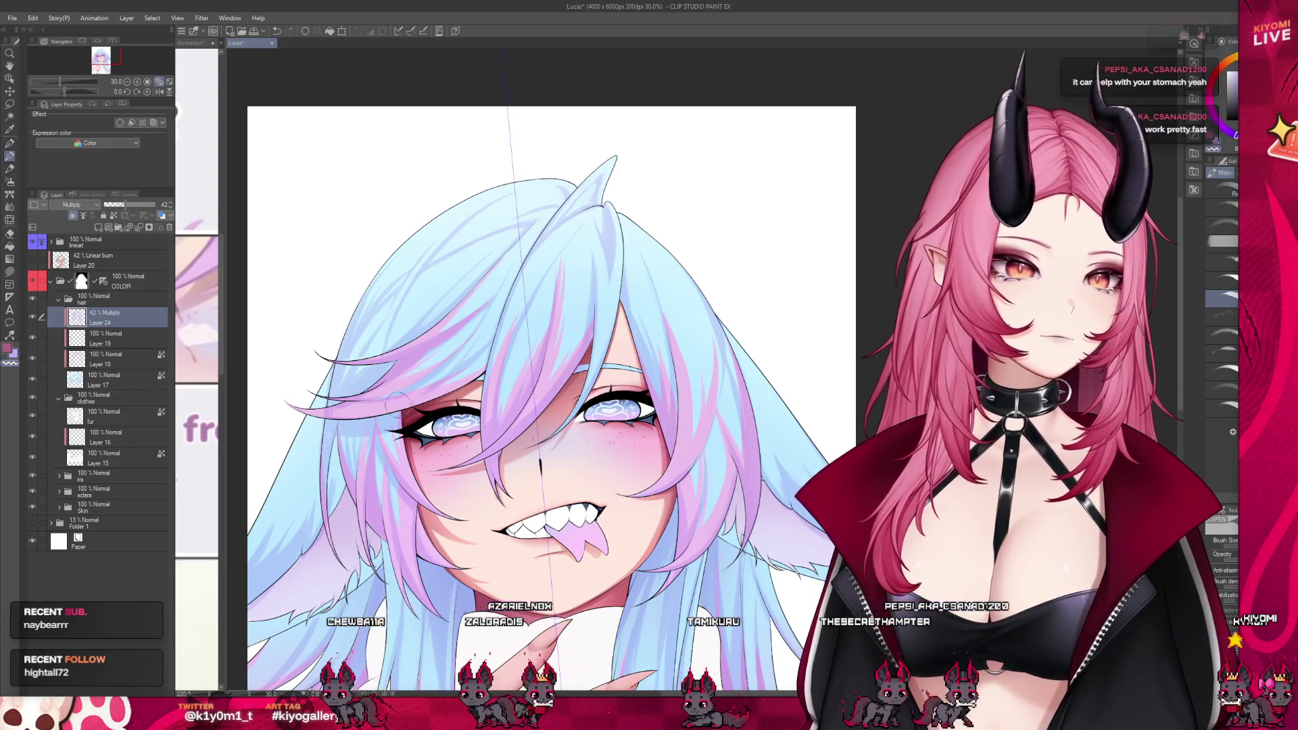
{"action": "scroll", "coordinate": [436, 251], "scroll_direction": "down", "scroll_amount": 3}
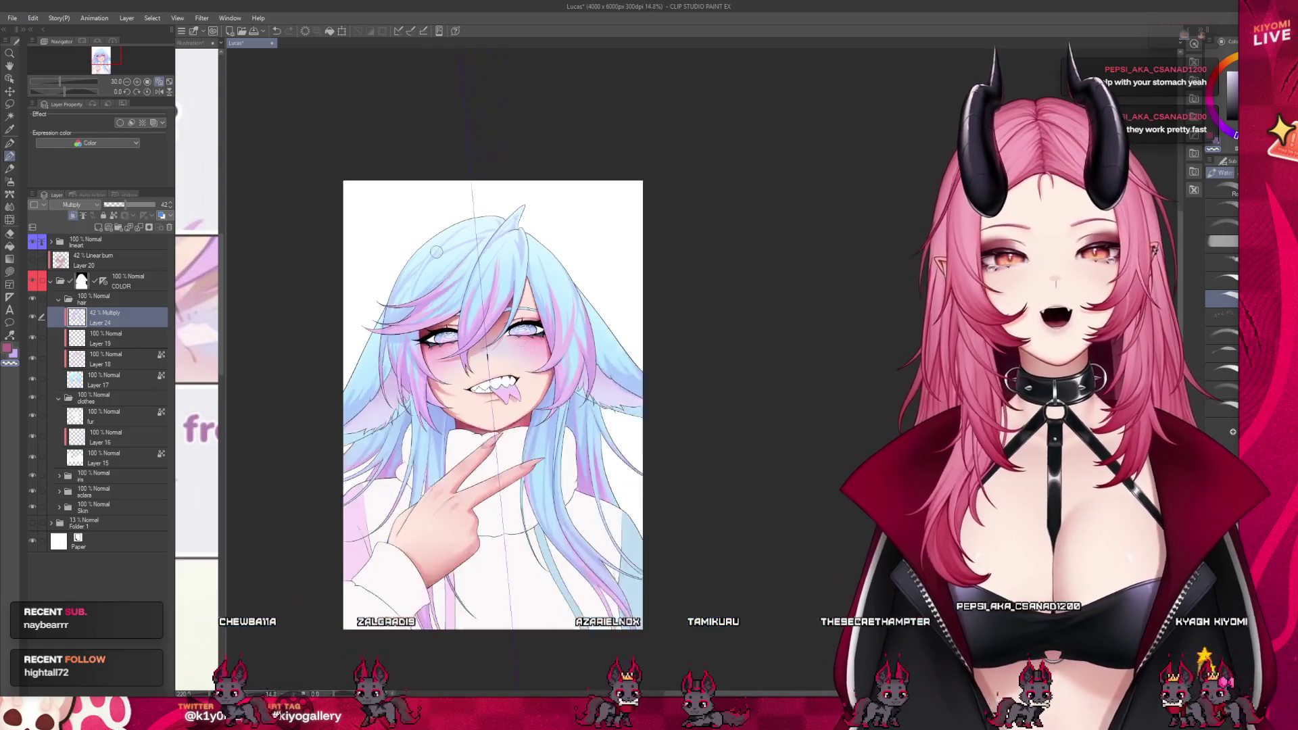
{"action": "scroll", "coordinate": [475, 336], "scroll_direction": "up", "scroll_amount": 3}
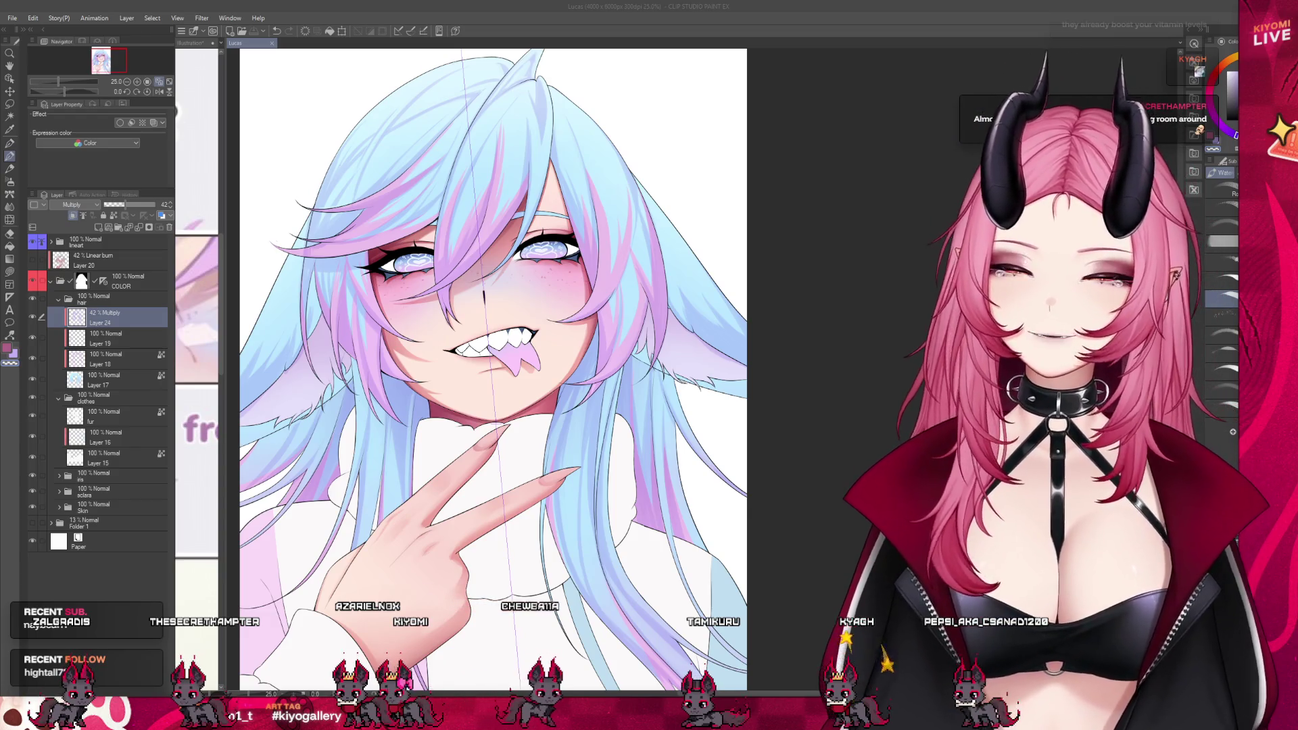
{"action": "left_click", "coordinate": [347, 406]}
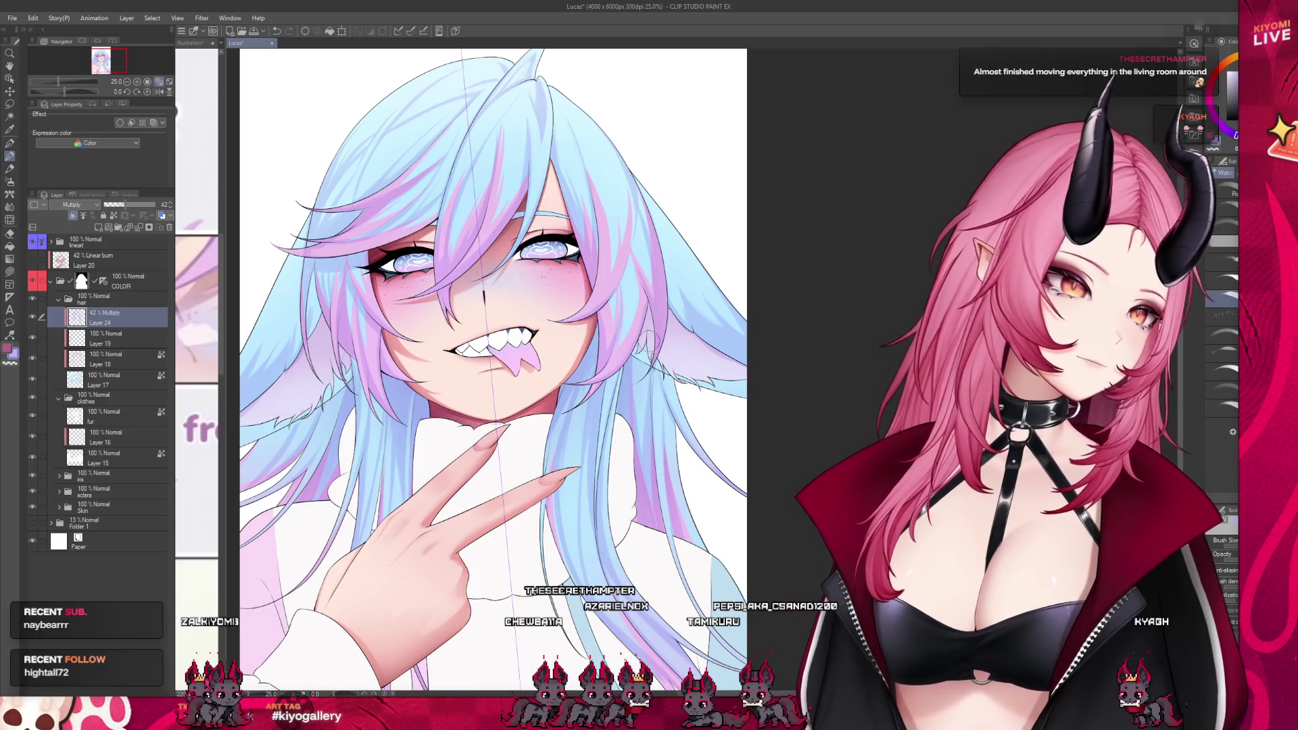
{"action": "scroll", "coordinate": [569, 328], "scroll_direction": "down", "scroll_amount": 1}
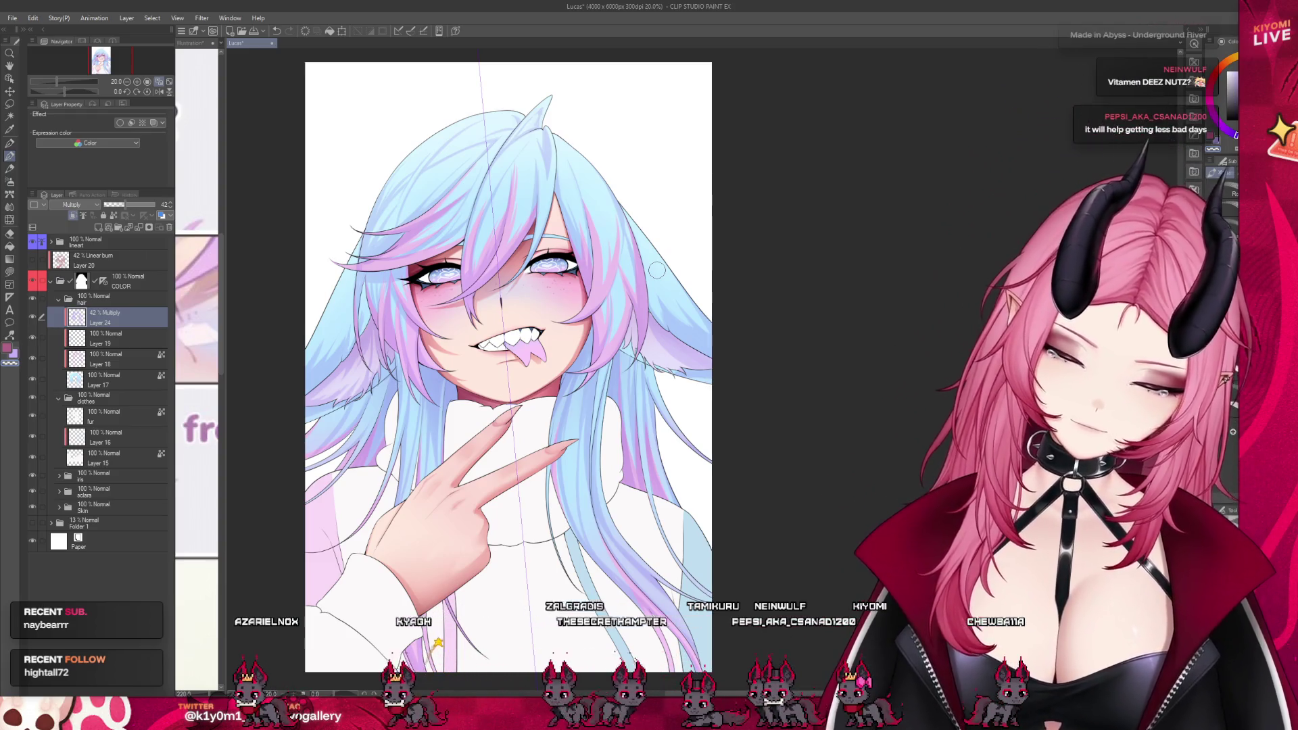
- Zoom in and brush faint multiply shadow strokes on the hair right of the face
{"action": "scroll", "coordinate": [364, 282], "scroll_direction": "up", "scroll_amount": 2}
{"action": "scroll", "coordinate": [364, 283], "scroll_direction": "up", "scroll_amount": 2}
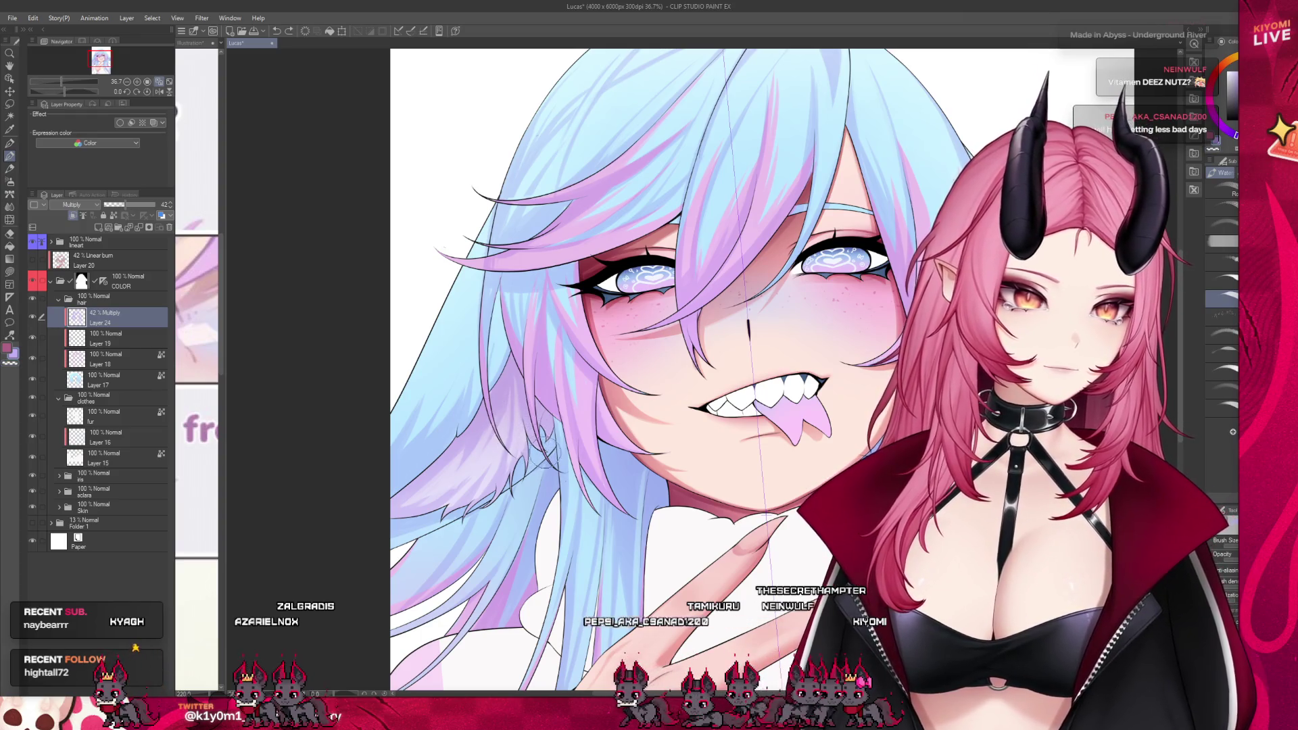
{"action": "left_click_drag", "start_coordinate": [533, 447], "coordinate": [541, 433]}
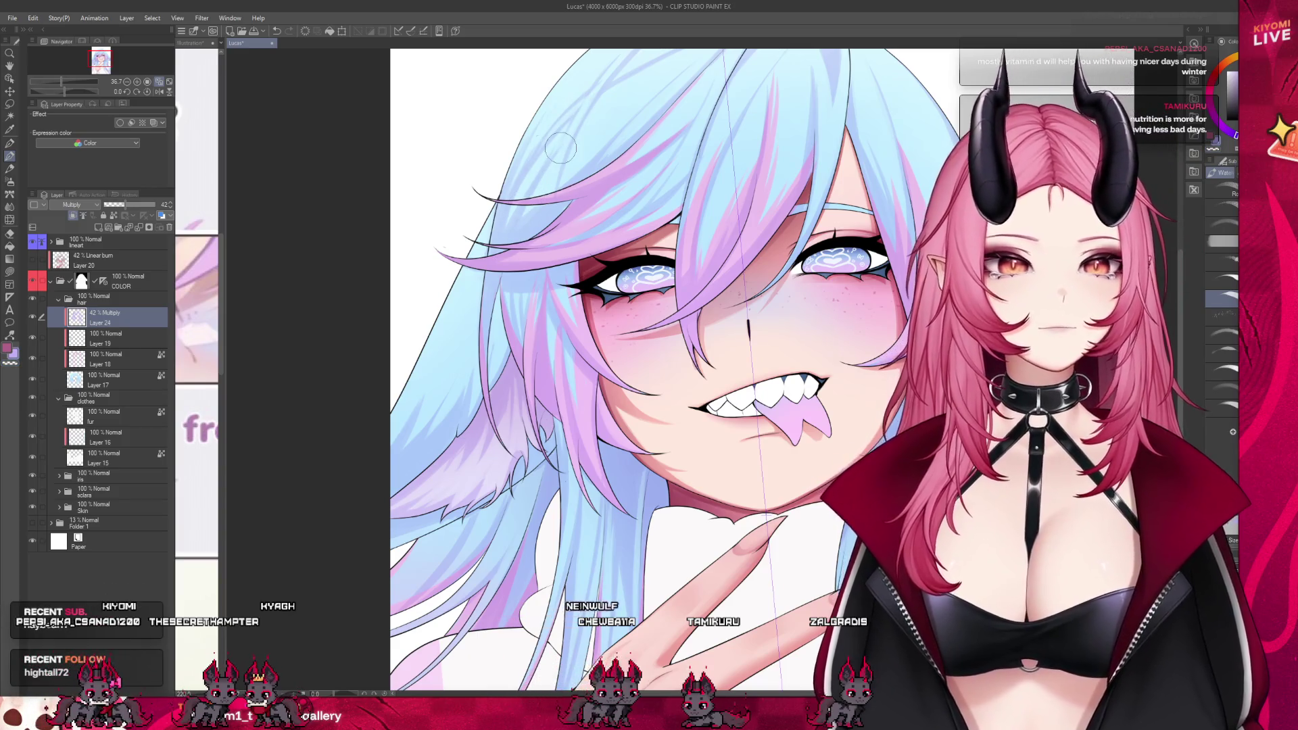
{"action": "scroll", "coordinate": [562, 147], "scroll_direction": "down", "scroll_amount": 5}
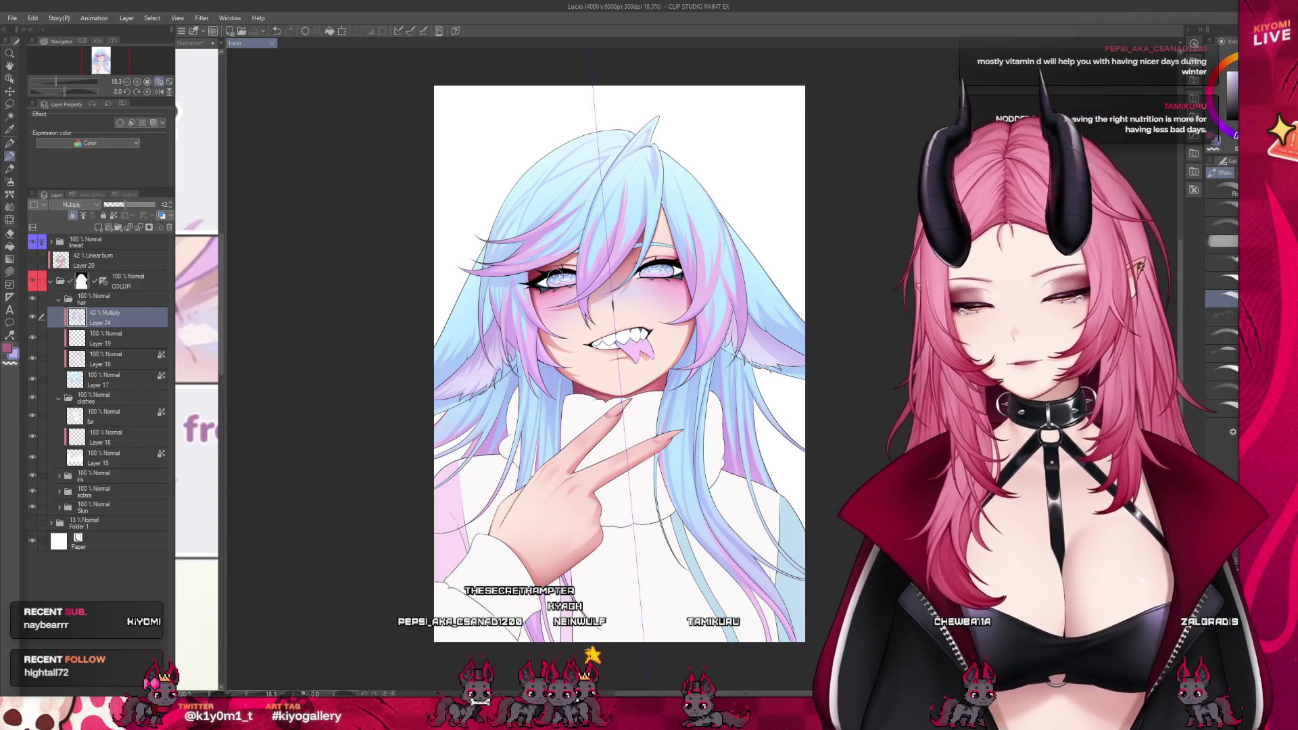
{"action": "scroll", "coordinate": [764, 267], "scroll_direction": "up", "scroll_amount": 2}
{"action": "left_click_drag", "start_coordinate": [680, 318], "coordinate": [649, 405]}
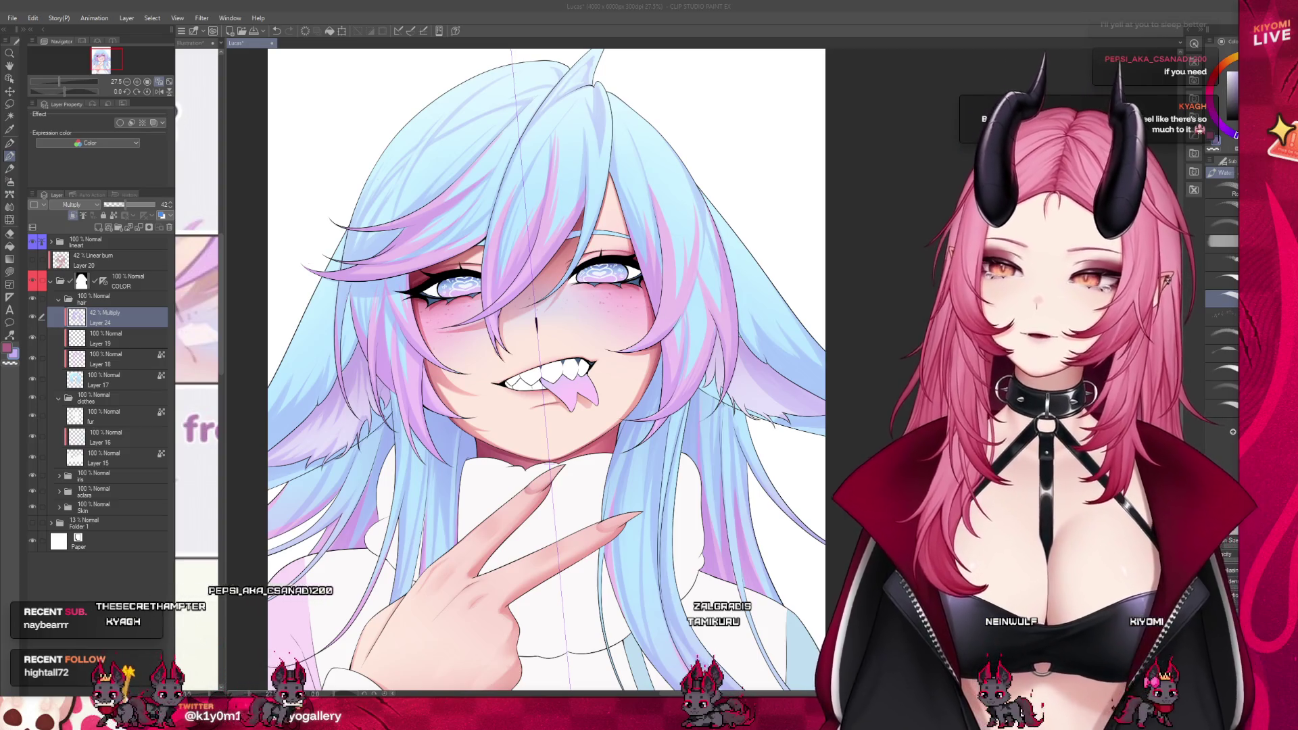
{"action": "left_click", "coordinate": [687, 285]}
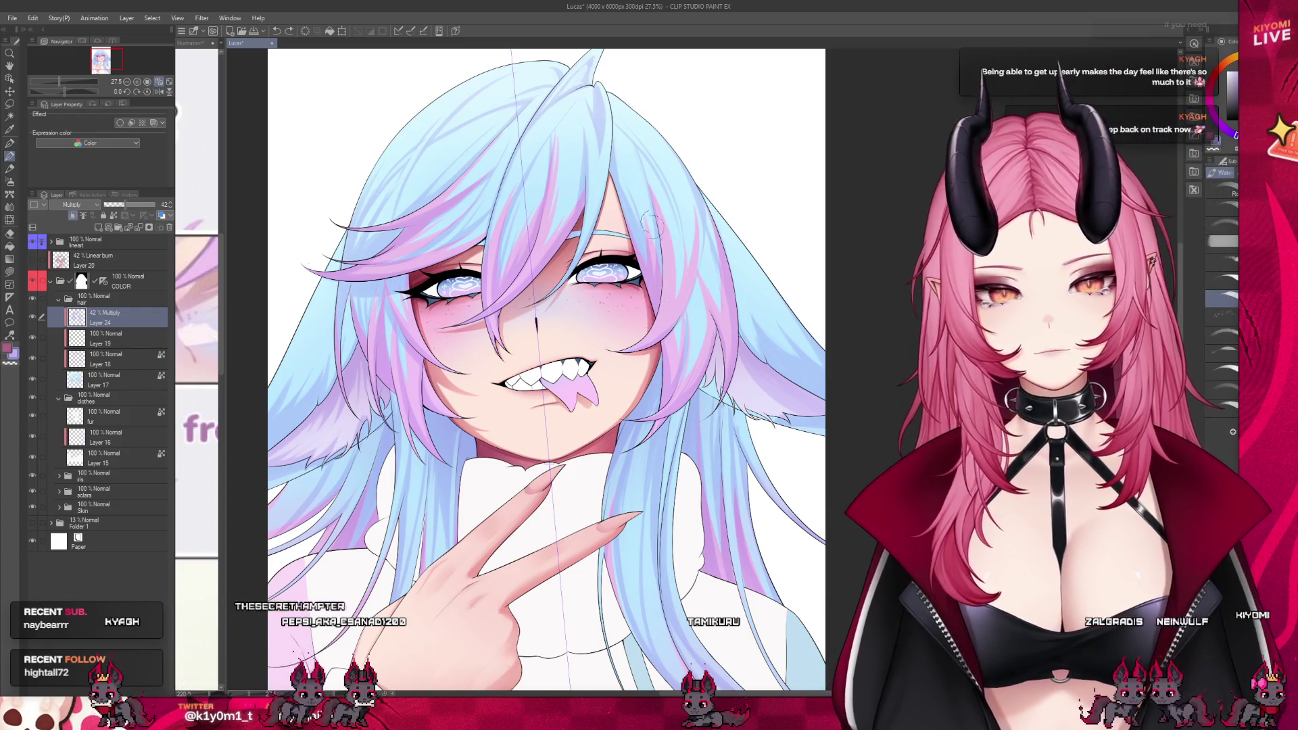
{"action": "scroll", "coordinate": [771, 234], "scroll_direction": "down", "scroll_amount": 3}
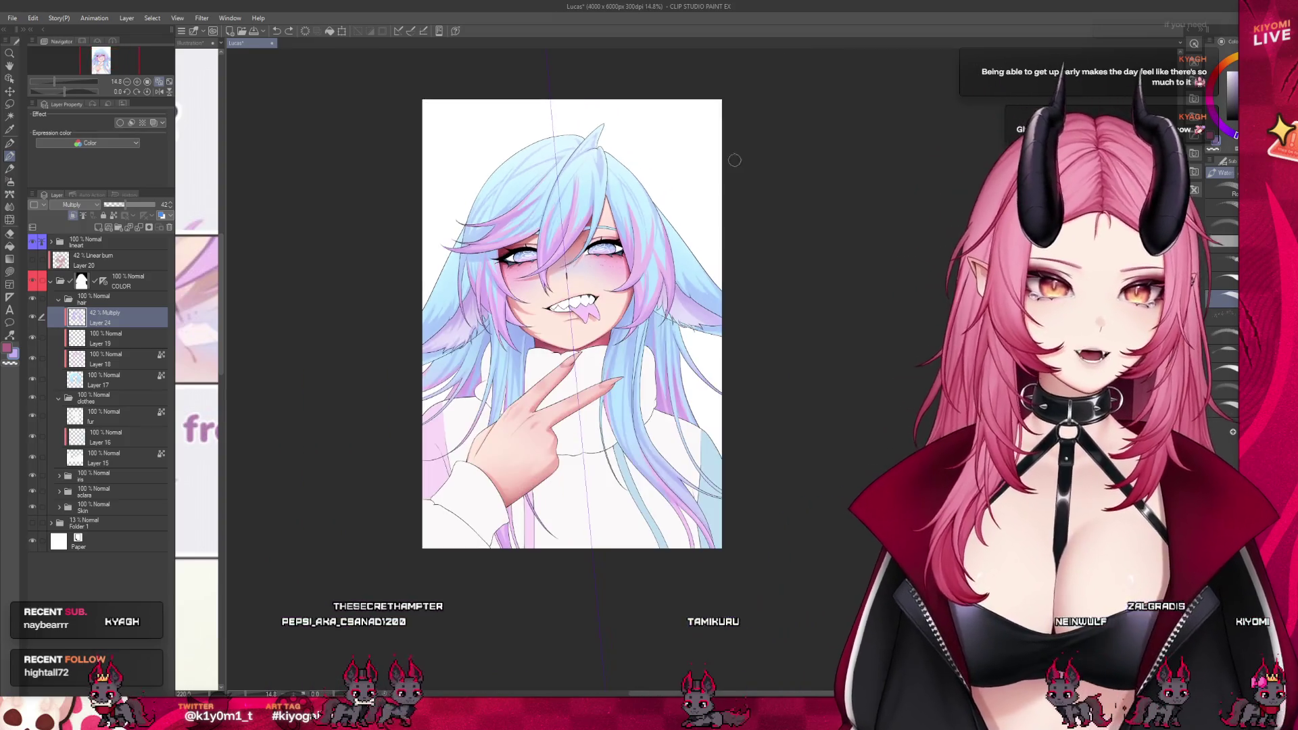
{"action": "scroll", "coordinate": [693, 154], "scroll_direction": "up", "scroll_amount": 5}
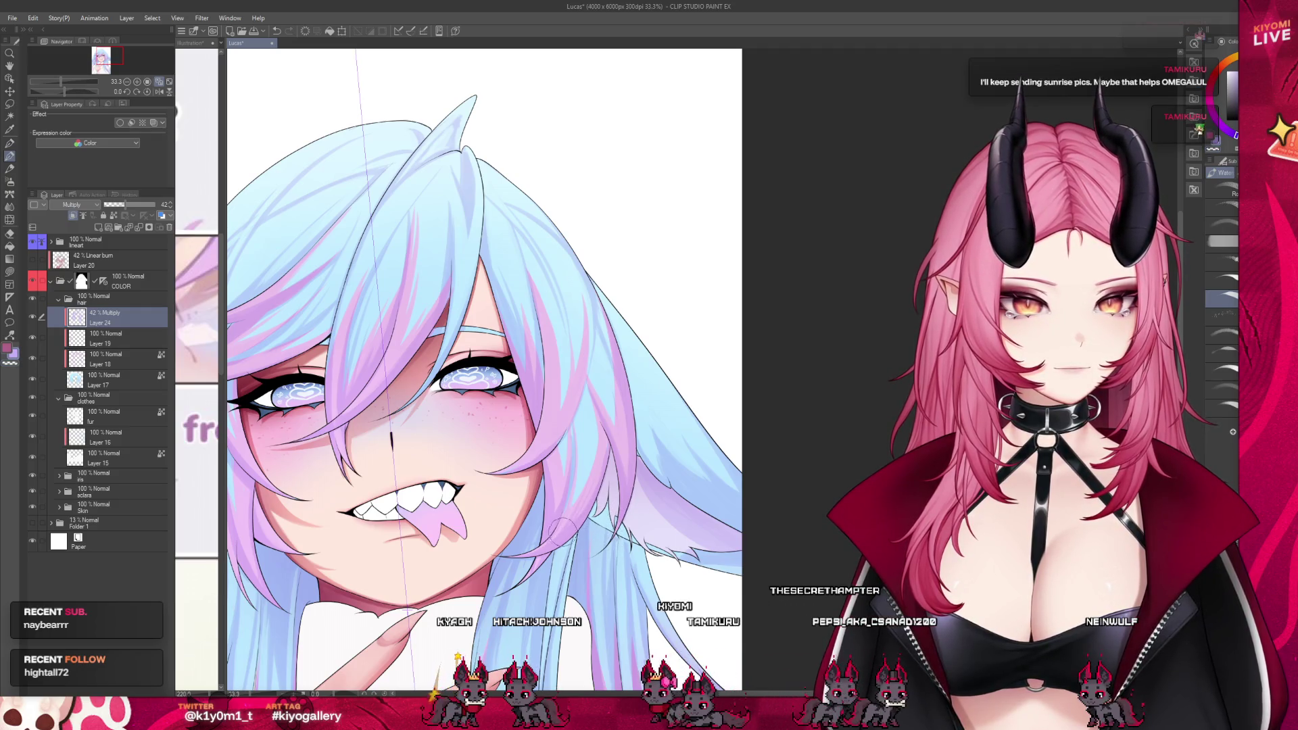
{"action": "scroll", "coordinate": [550, 327], "scroll_direction": "down", "scroll_amount": 1}
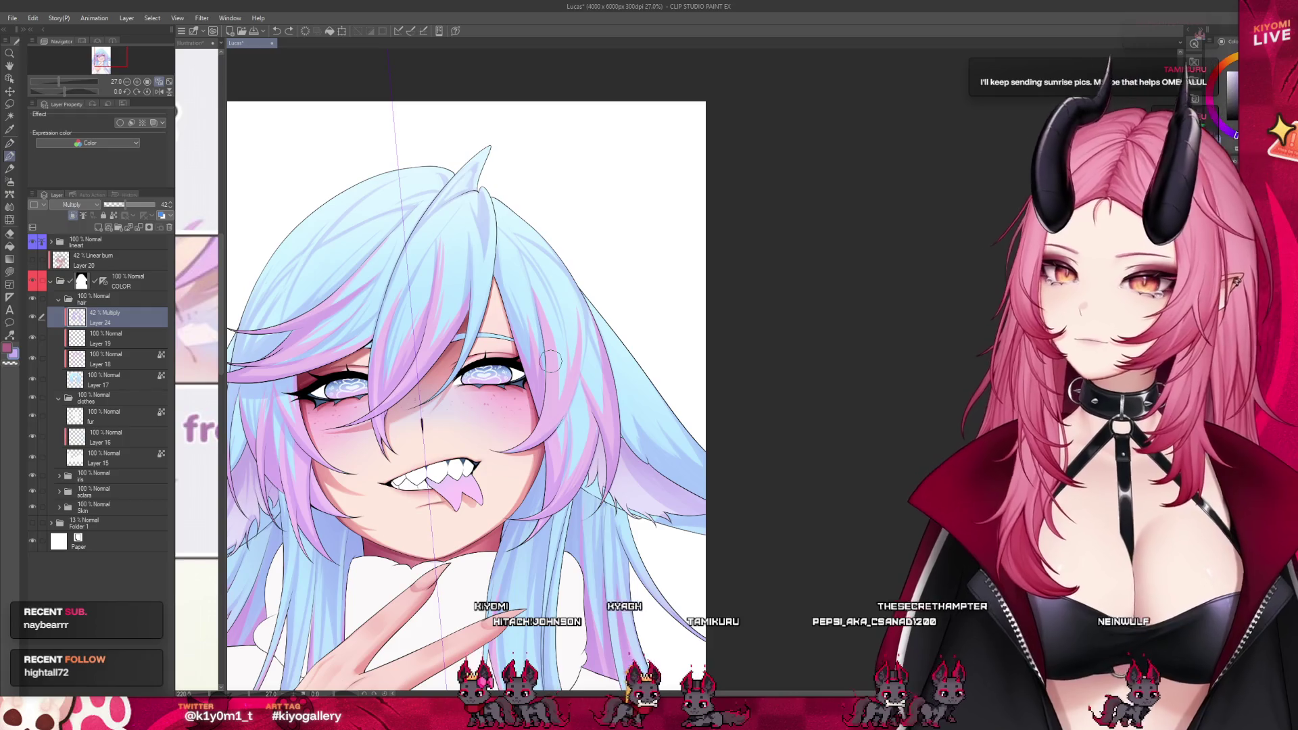
{"action": "scroll", "coordinate": [626, 170], "scroll_direction": "down", "scroll_amount": 1}
{"action": "scroll", "coordinate": [627, 170], "scroll_direction": "down", "scroll_amount": 2}
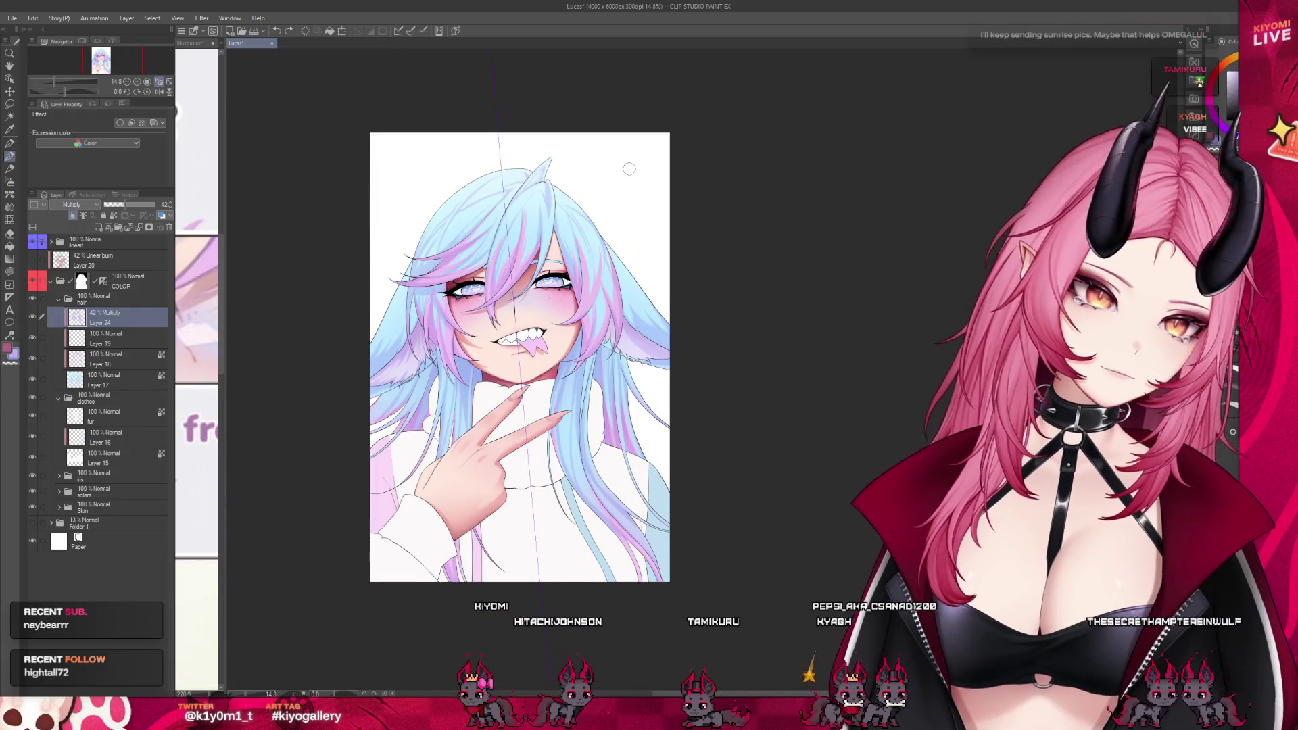
{"action": "scroll", "coordinate": [553, 365], "scroll_direction": "up", "scroll_amount": 3}
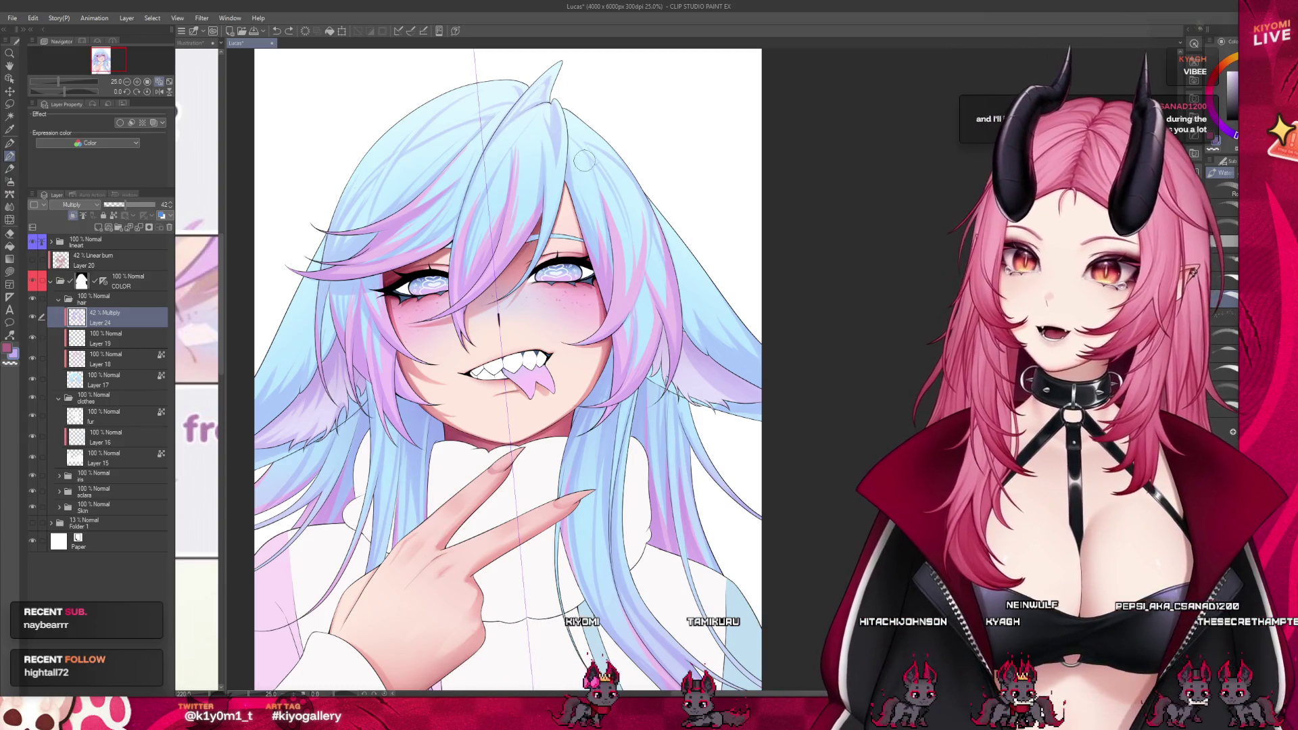
{"action": "scroll", "coordinate": [552, 180], "scroll_direction": "up", "scroll_amount": 2}
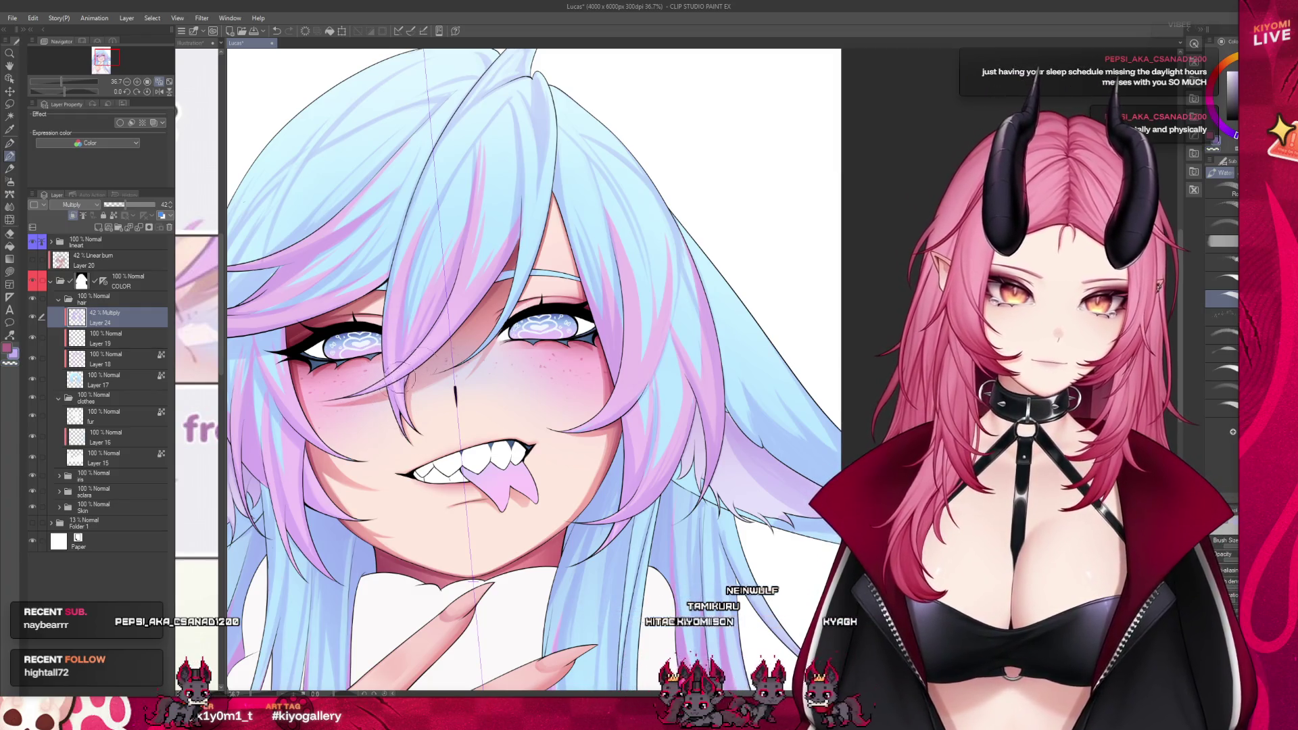
- Brush one more light multiply shadow stroke over the hair to deepen it
{"action": "scroll", "coordinate": [498, 297], "scroll_direction": "down", "scroll_amount": 5}
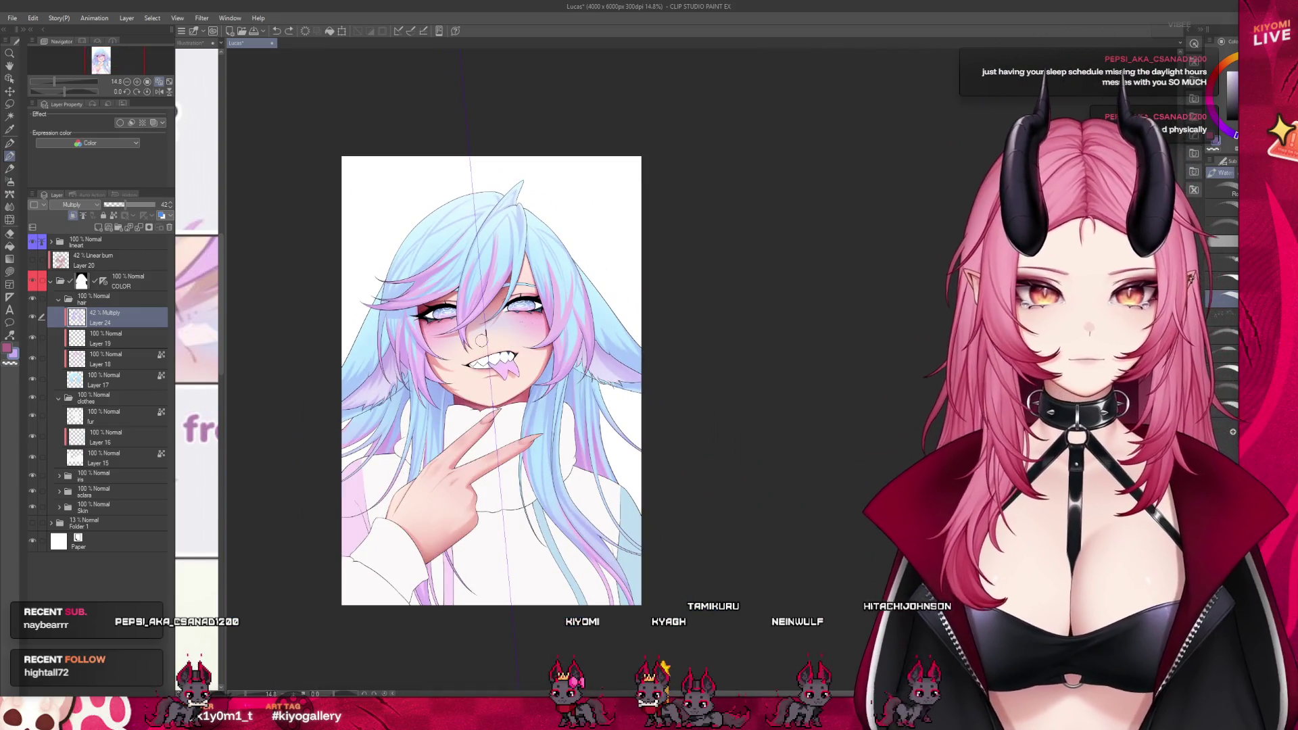
{"action": "scroll", "coordinate": [481, 341], "scroll_direction": "up", "scroll_amount": 3}
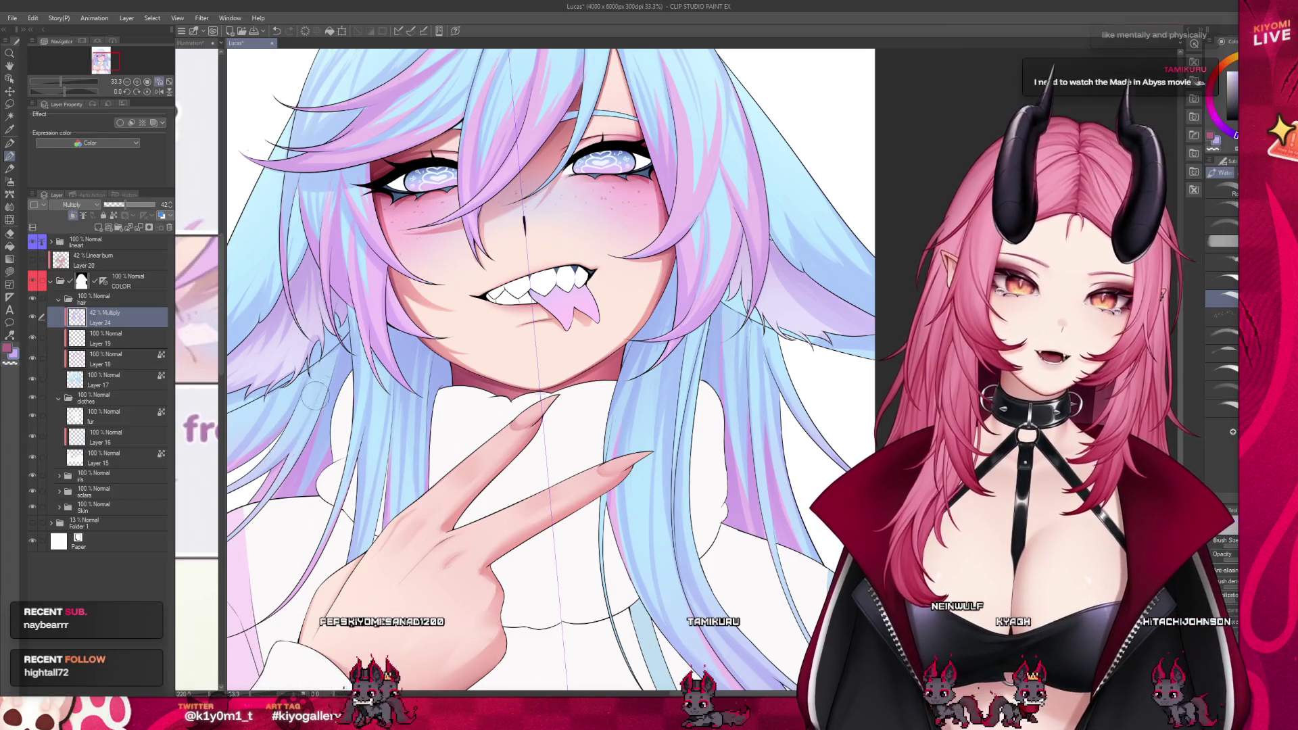
{"action": "scroll", "coordinate": [427, 334], "scroll_direction": "down", "scroll_amount": 1}
{"action": "scroll", "coordinate": [427, 334], "scroll_direction": "down", "scroll_amount": 2}
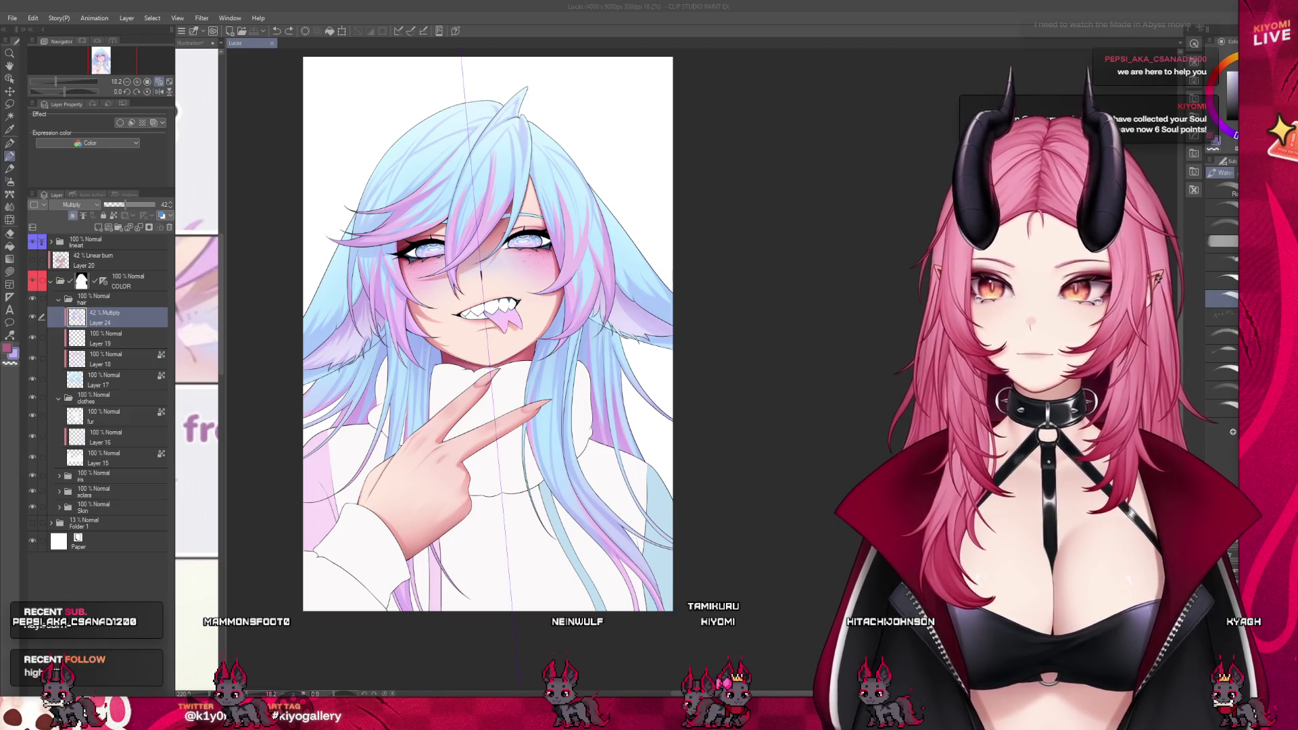
{"action": "scroll", "coordinate": [291, 237], "scroll_direction": "up", "scroll_amount": 5}
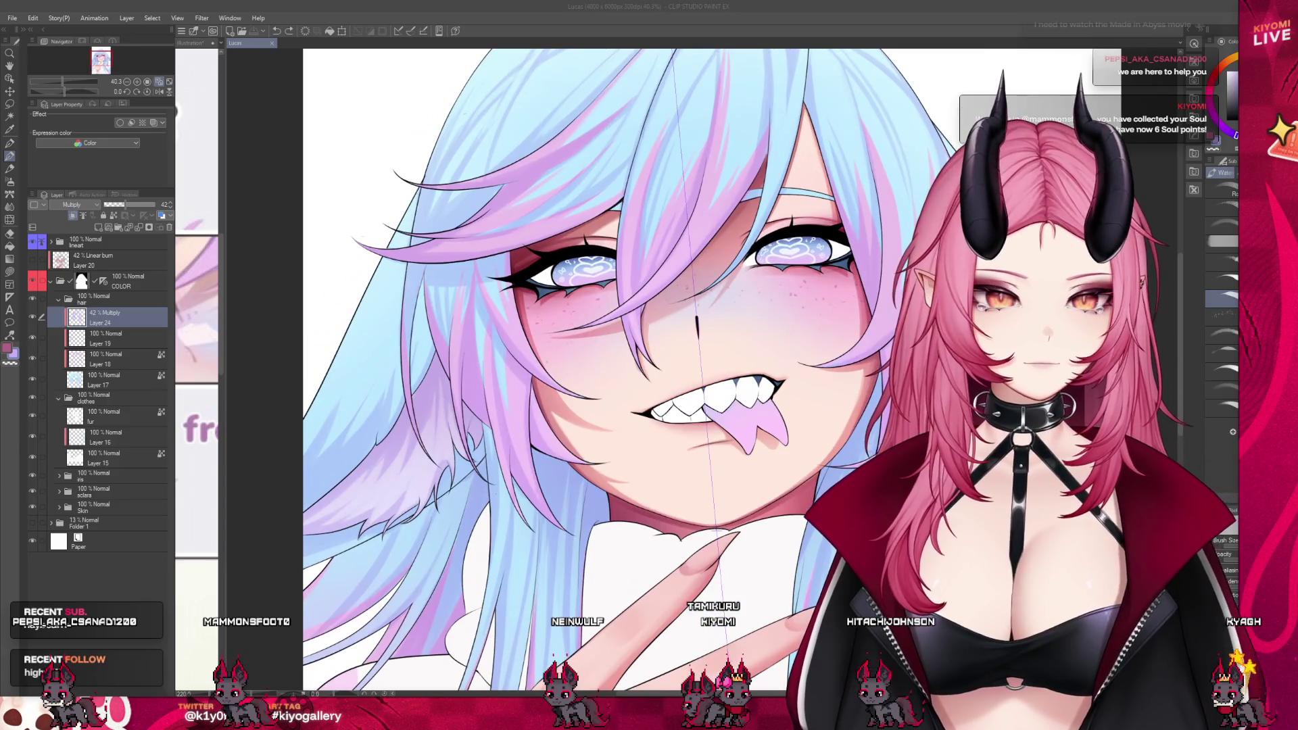
{"action": "left_click_drag", "start_coordinate": [399, 312], "coordinate": [384, 407]}
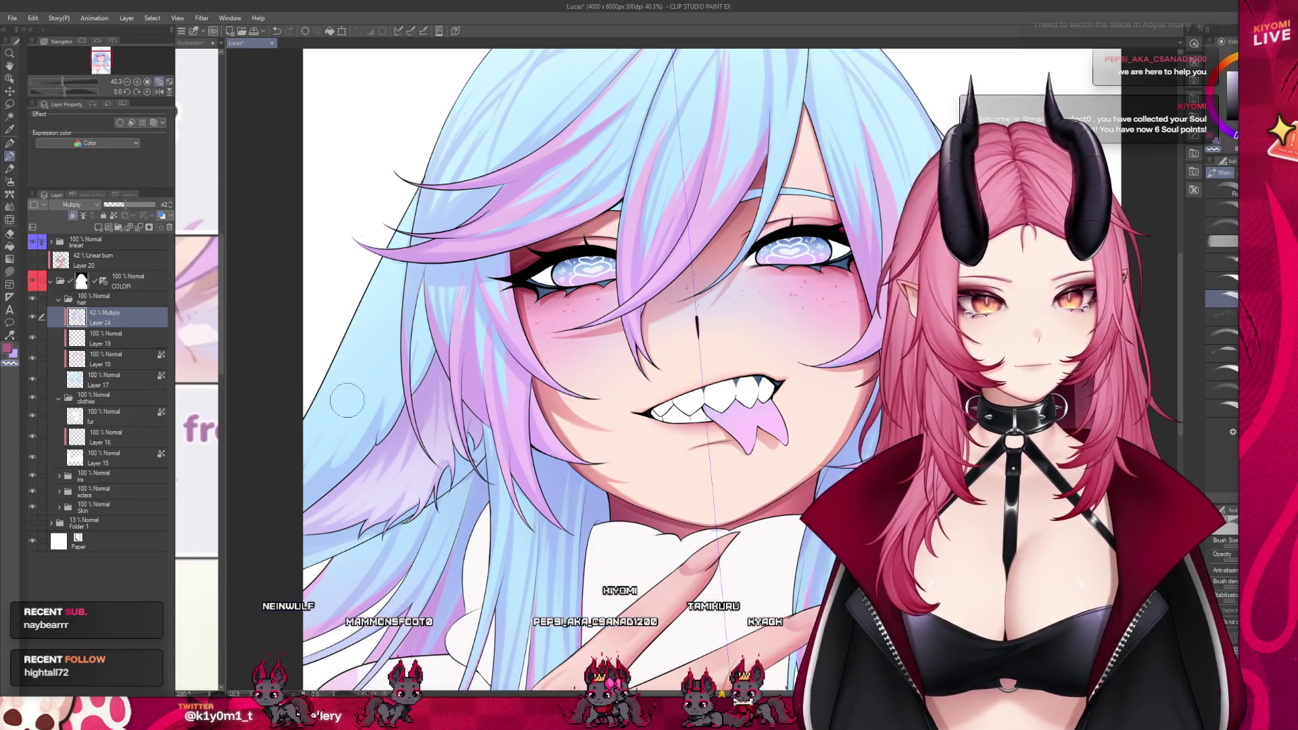
{"action": "scroll", "coordinate": [393, 389], "scroll_direction": "down", "scroll_amount": 3}
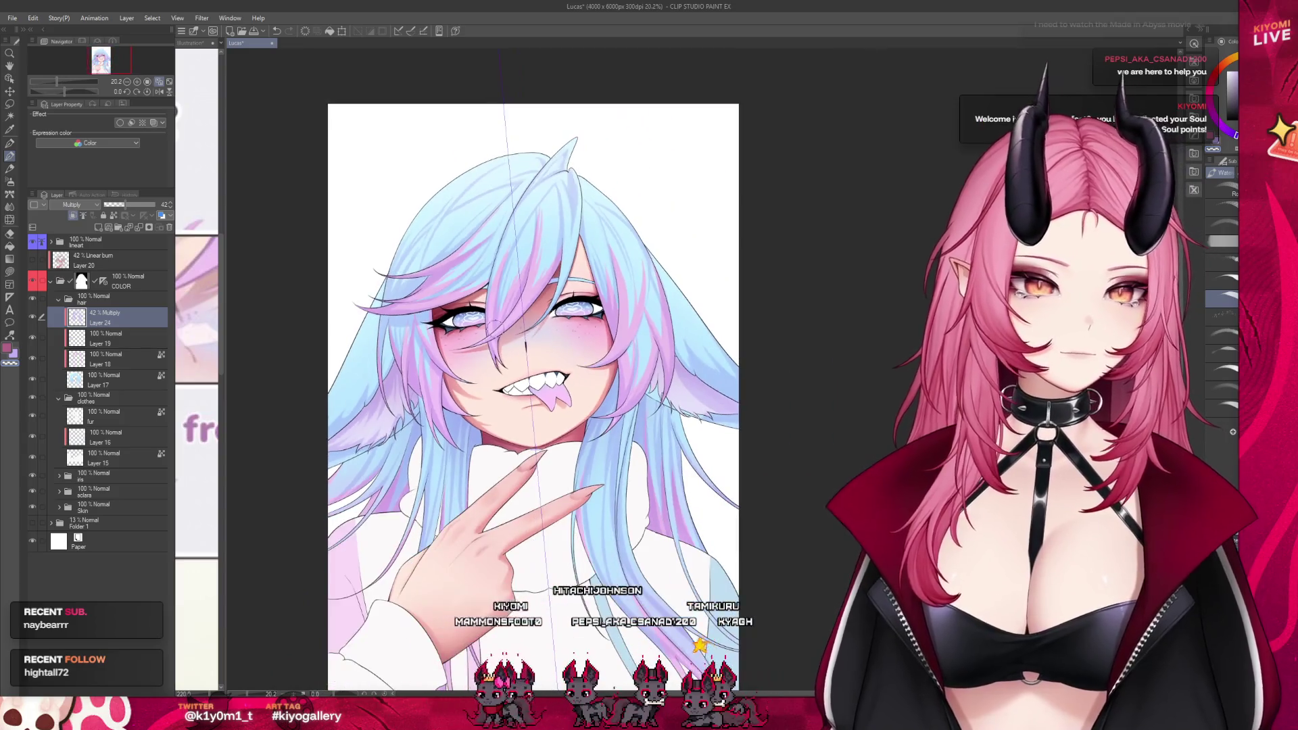
{"action": "scroll", "coordinate": [394, 389], "scroll_direction": "up", "scroll_amount": 1}
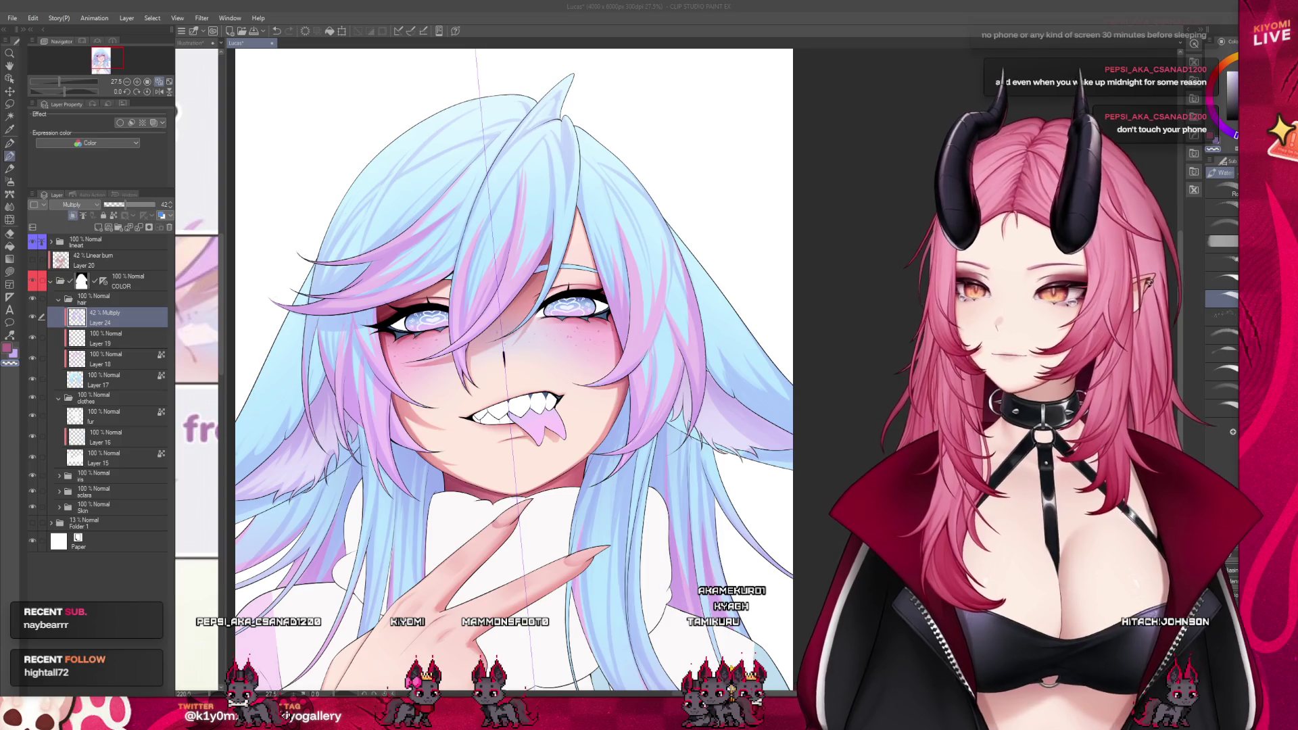
{"action": "scroll", "coordinate": [388, 304], "scroll_direction": "up", "scroll_amount": 2}
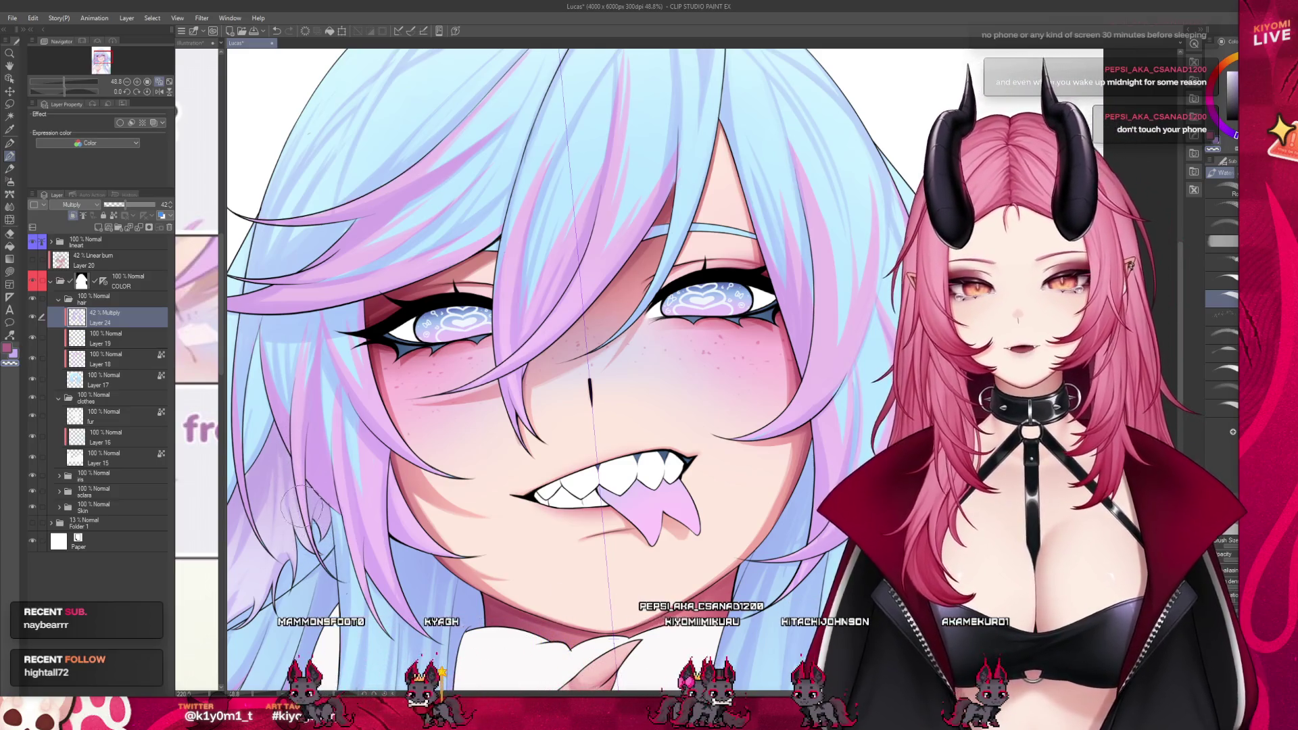
{"action": "scroll", "coordinate": [338, 488], "scroll_direction": "down", "scroll_amount": 3}
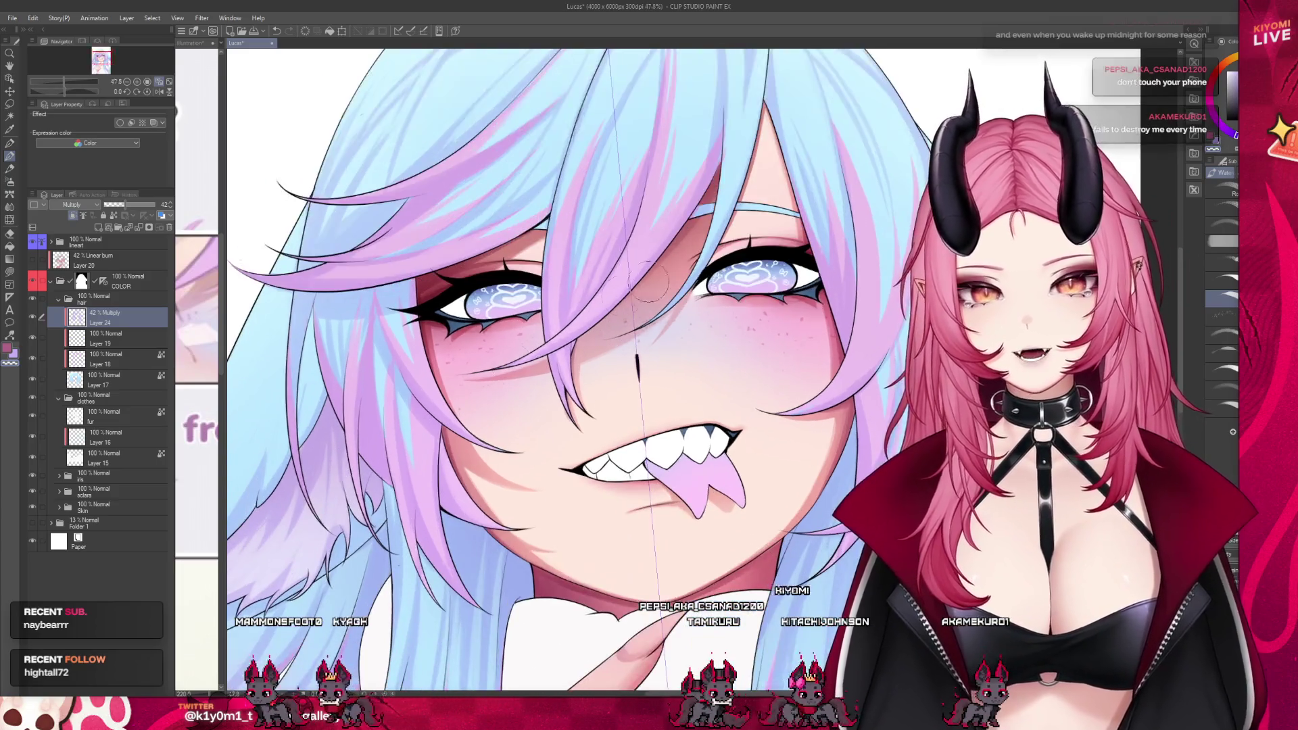
{"action": "scroll", "coordinate": [635, 318], "scroll_direction": "up", "scroll_amount": 3}
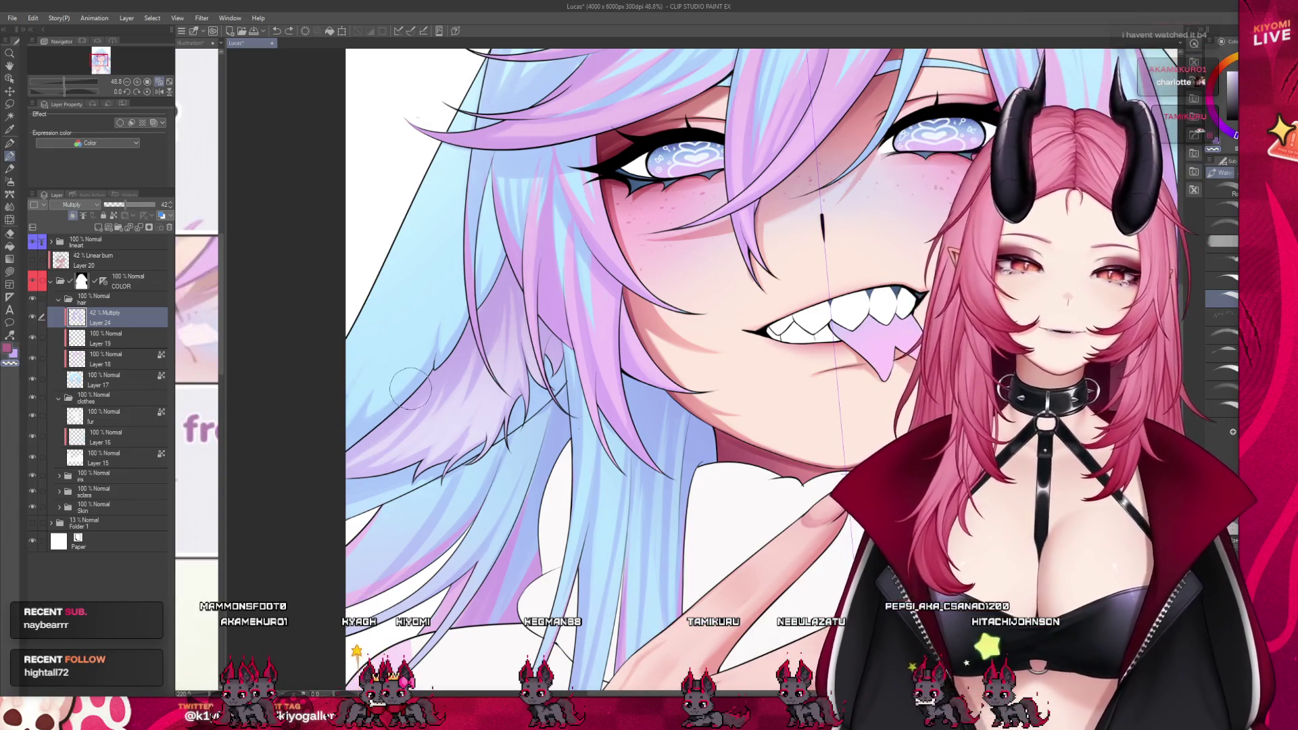
{"action": "scroll", "coordinate": [410, 389], "scroll_direction": "down", "scroll_amount": 5}
{"action": "scroll", "coordinate": [822, 276], "scroll_direction": "up", "scroll_amount": 4}
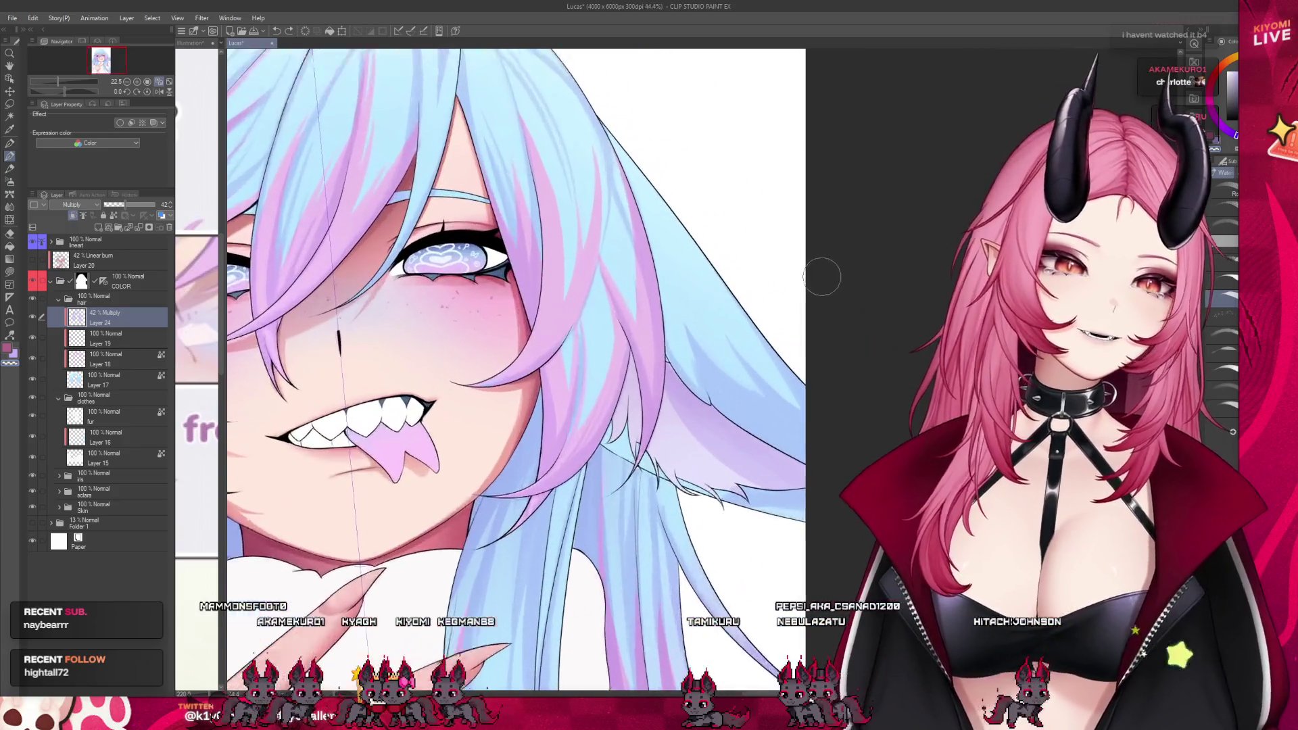
{"action": "scroll", "coordinate": [822, 276], "scroll_direction": "up", "scroll_amount": 1}
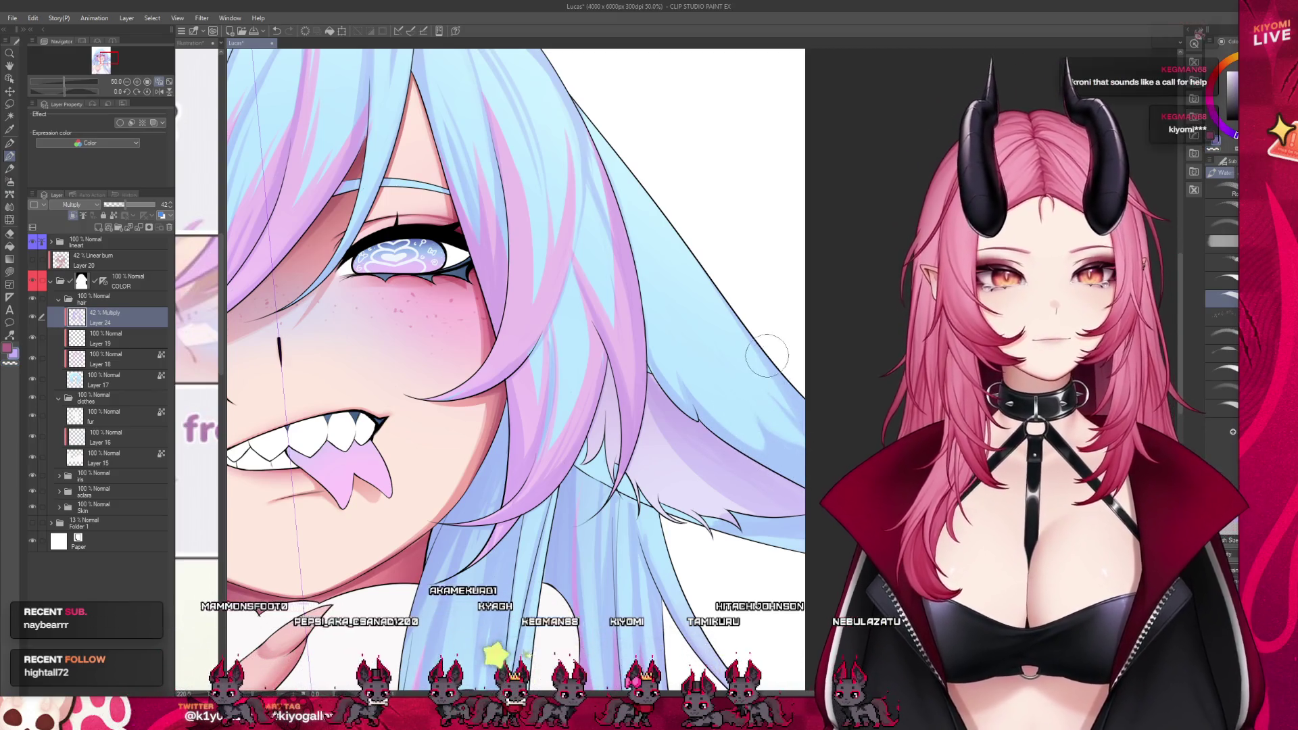
{"action": "scroll", "coordinate": [676, 392], "scroll_direction": "down", "scroll_amount": 5}
{"action": "scroll", "coordinate": [639, 355], "scroll_direction": "up", "scroll_amount": 2}
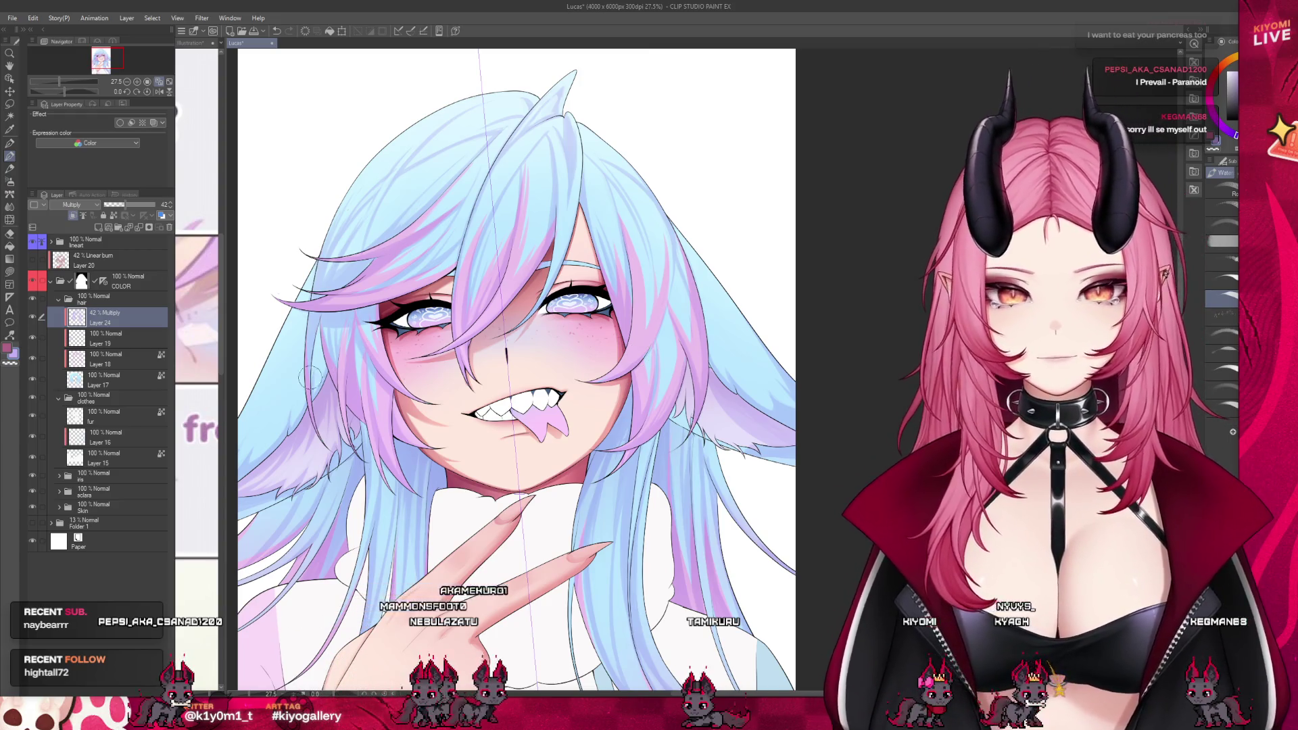
{"action": "key", "text": "ctrl+minus"}
{"action": "key", "text": "ctrl+minus"}
{"action": "key", "text": "ctrl+minus"}
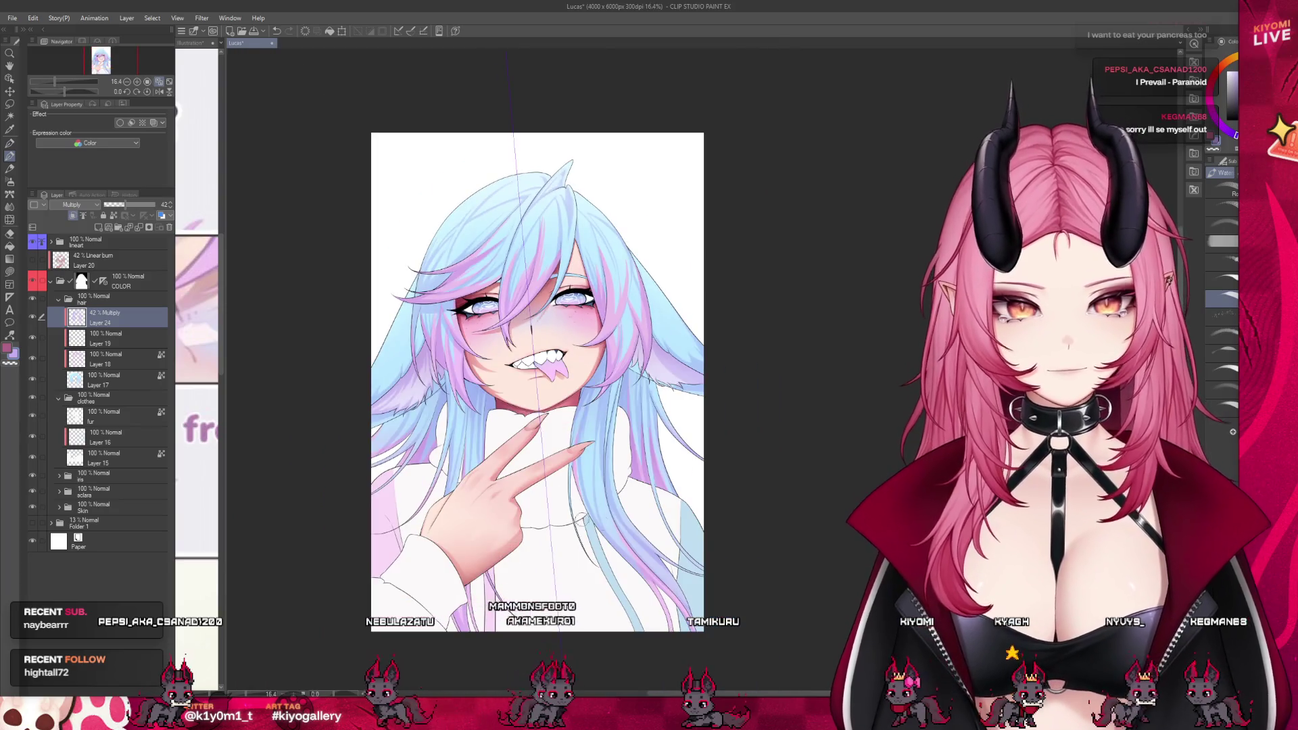
{"action": "scroll", "coordinate": [635, 527], "scroll_direction": "up", "scroll_amount": 4}
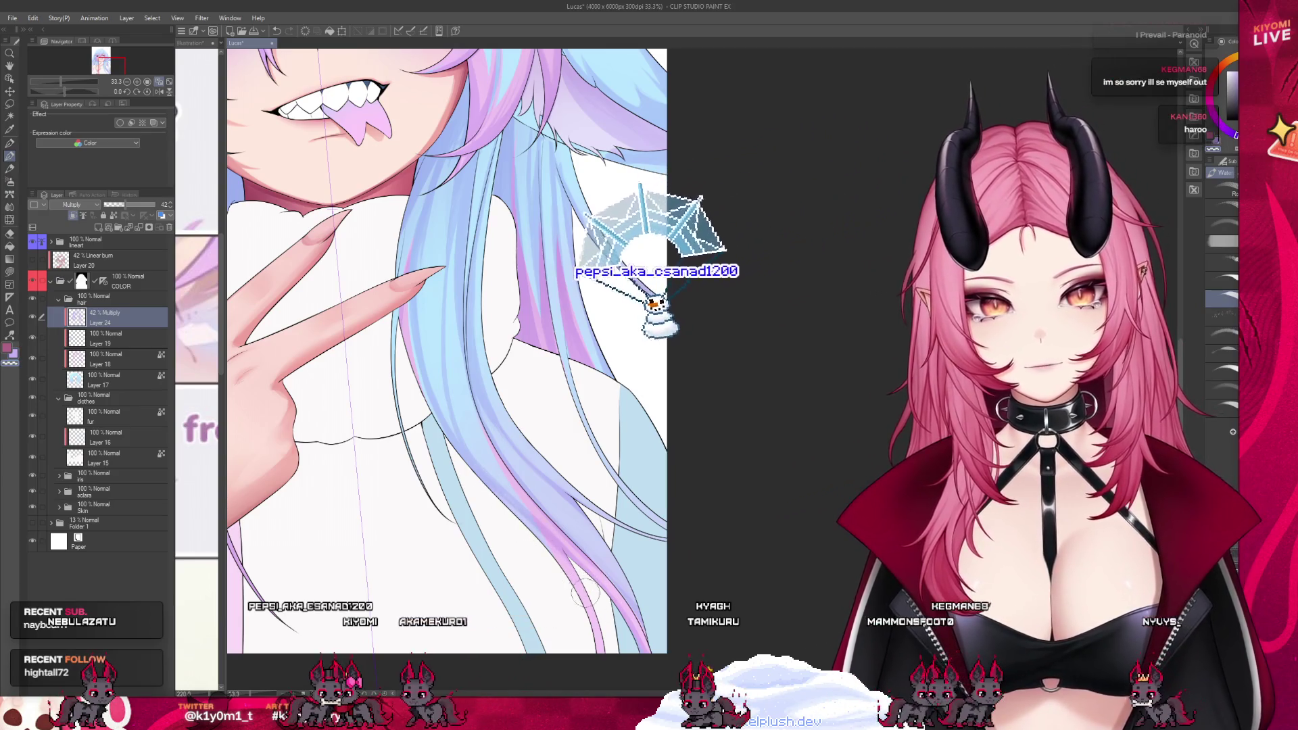
{"action": "scroll", "coordinate": [507, 379], "scroll_direction": "down", "scroll_amount": 1}
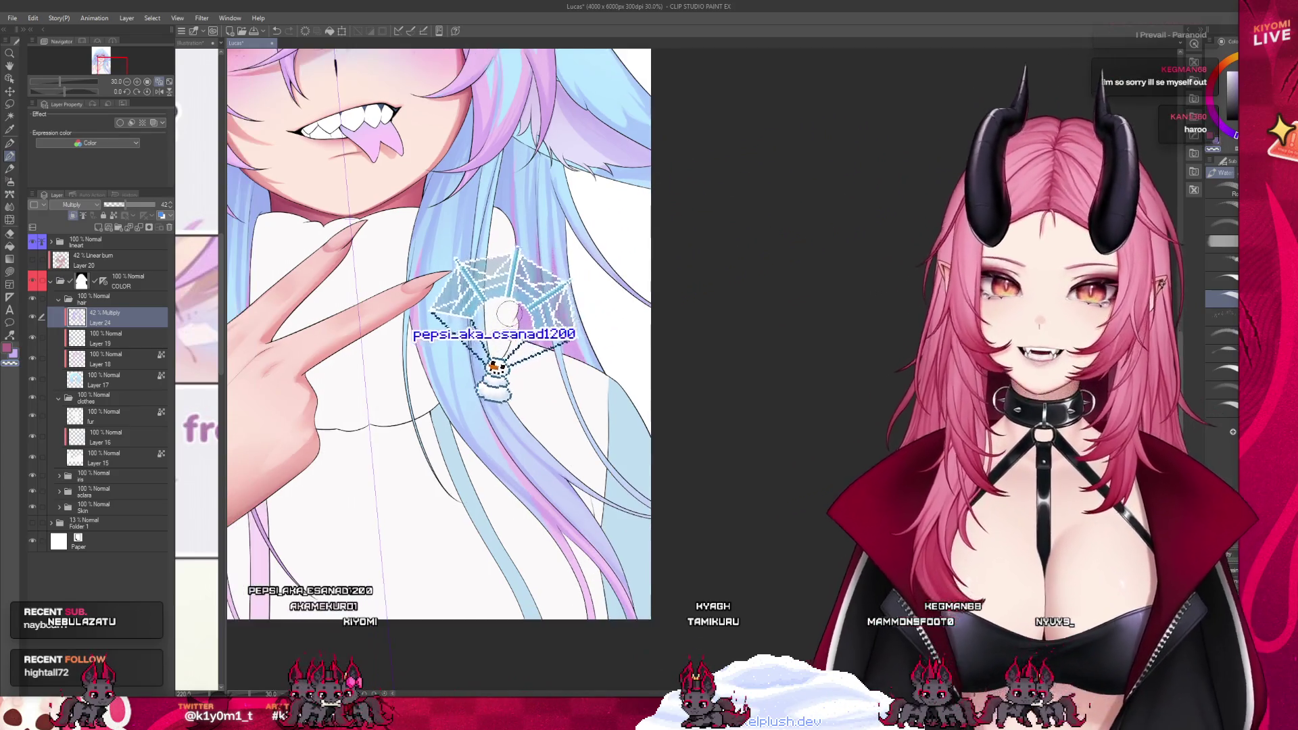
{"action": "scroll", "coordinate": [545, 465], "scroll_direction": "up", "scroll_amount": 2}
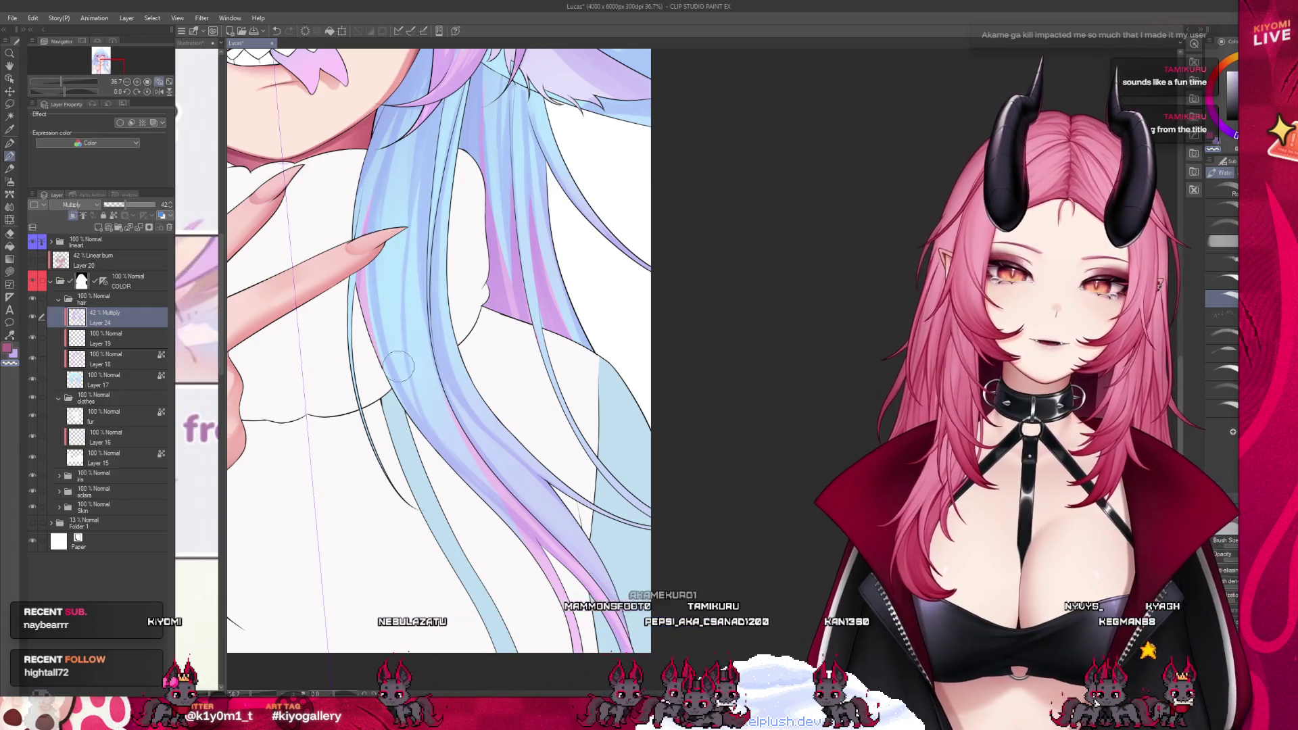
{"action": "scroll", "coordinate": [398, 366], "scroll_direction": "down", "scroll_amount": 3}
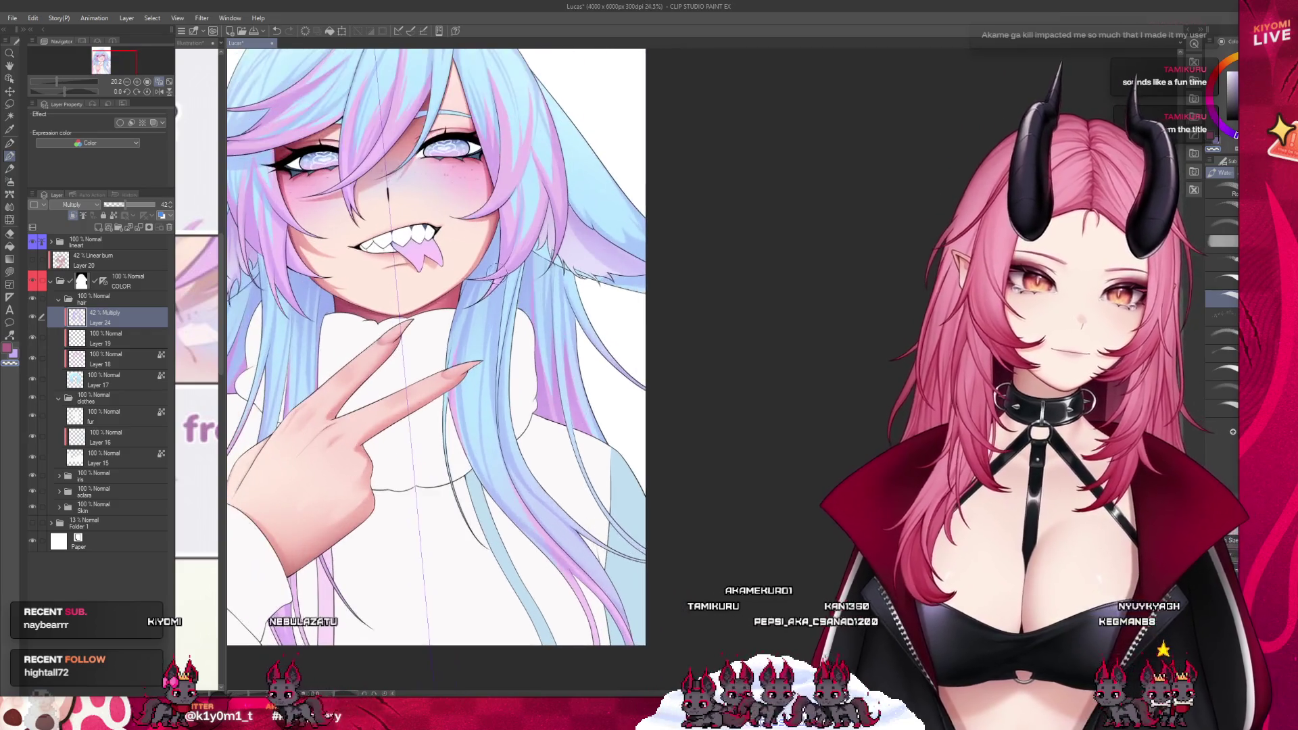
- Save the Lucas illustration and zoom out to view the whole piece
{"action": "scroll", "coordinate": [497, 269], "scroll_direction": "up", "scroll_amount": 2}
{"action": "scroll", "coordinate": [518, 287], "scroll_direction": "down", "scroll_amount": 1}
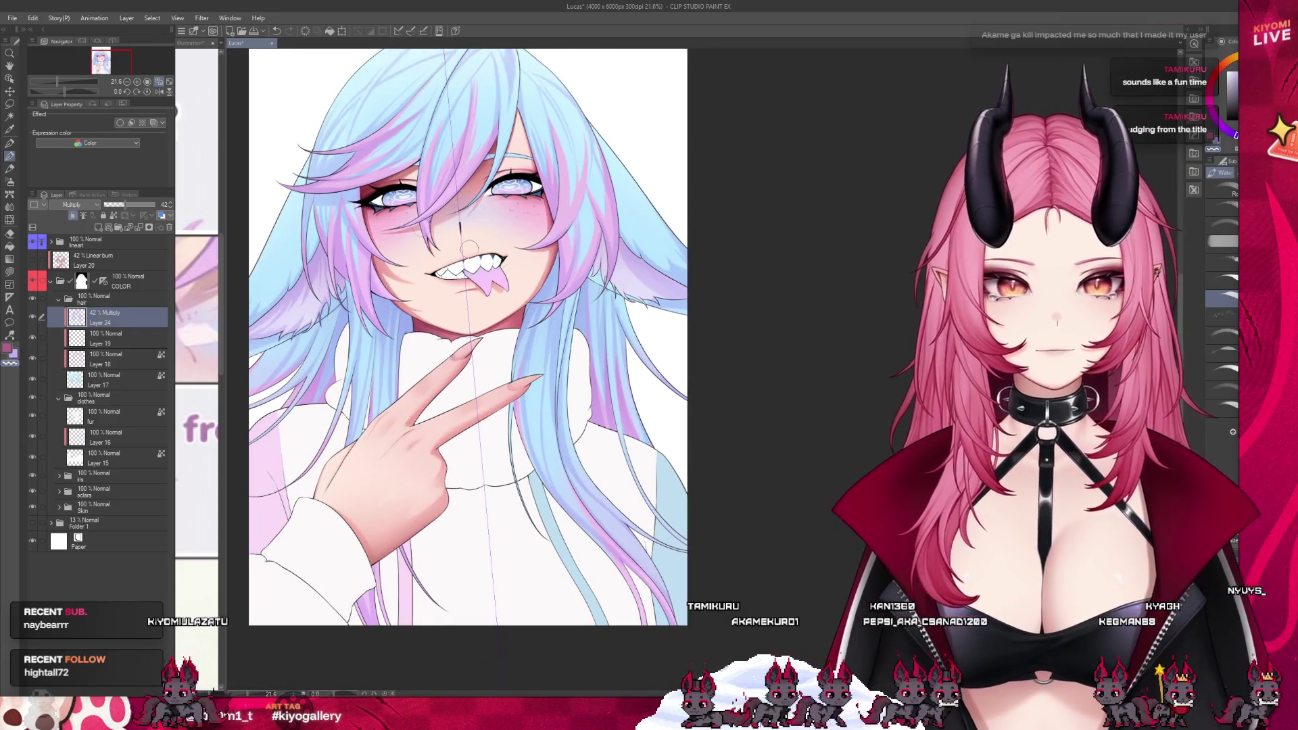
{"action": "key", "text": "ctrl+s"}
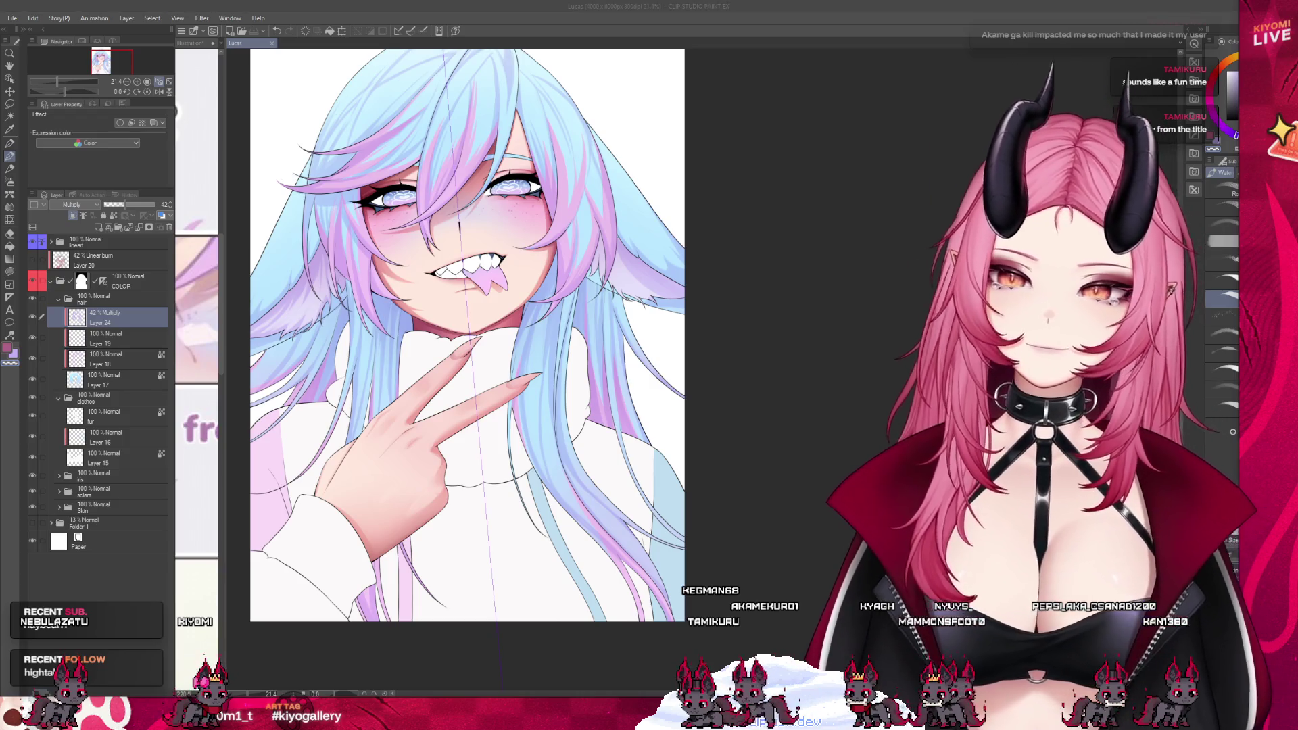
{"action": "key", "text": "ctrl+minus"}
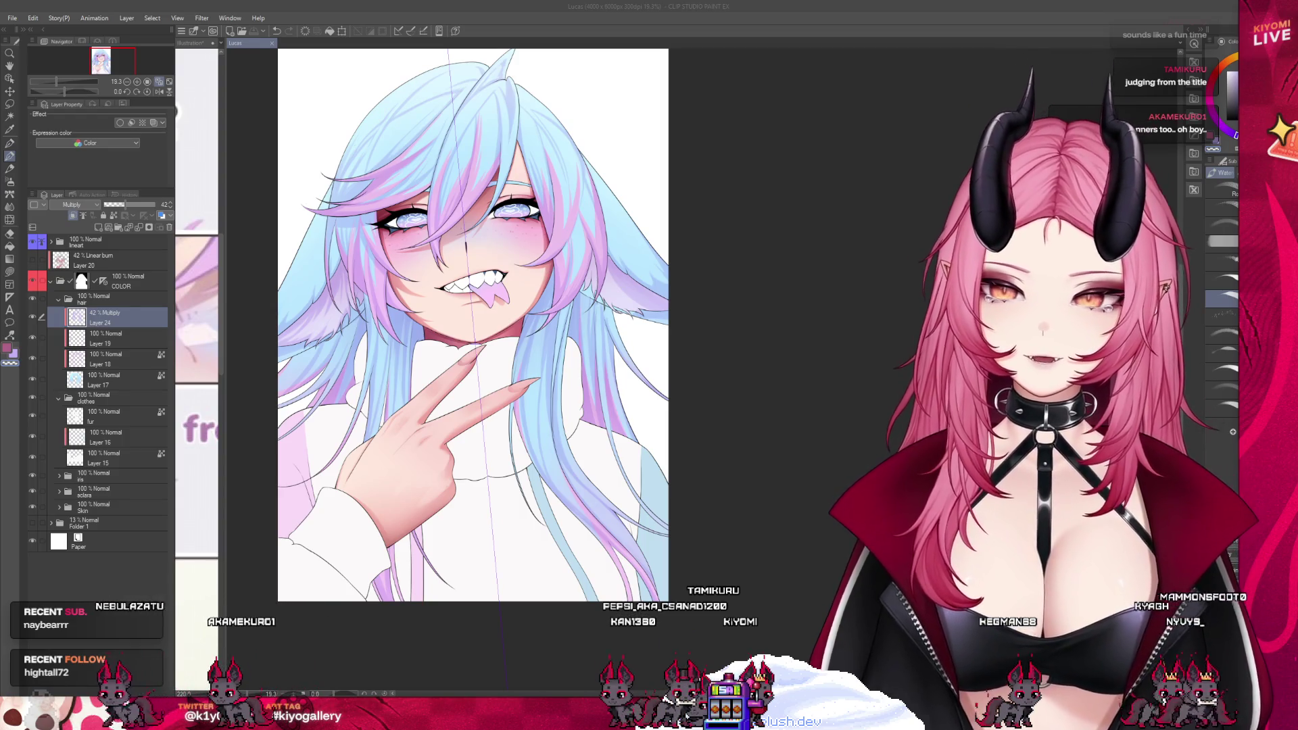
{"action": "scroll", "coordinate": [382, 148], "scroll_direction": "up", "scroll_amount": 5}
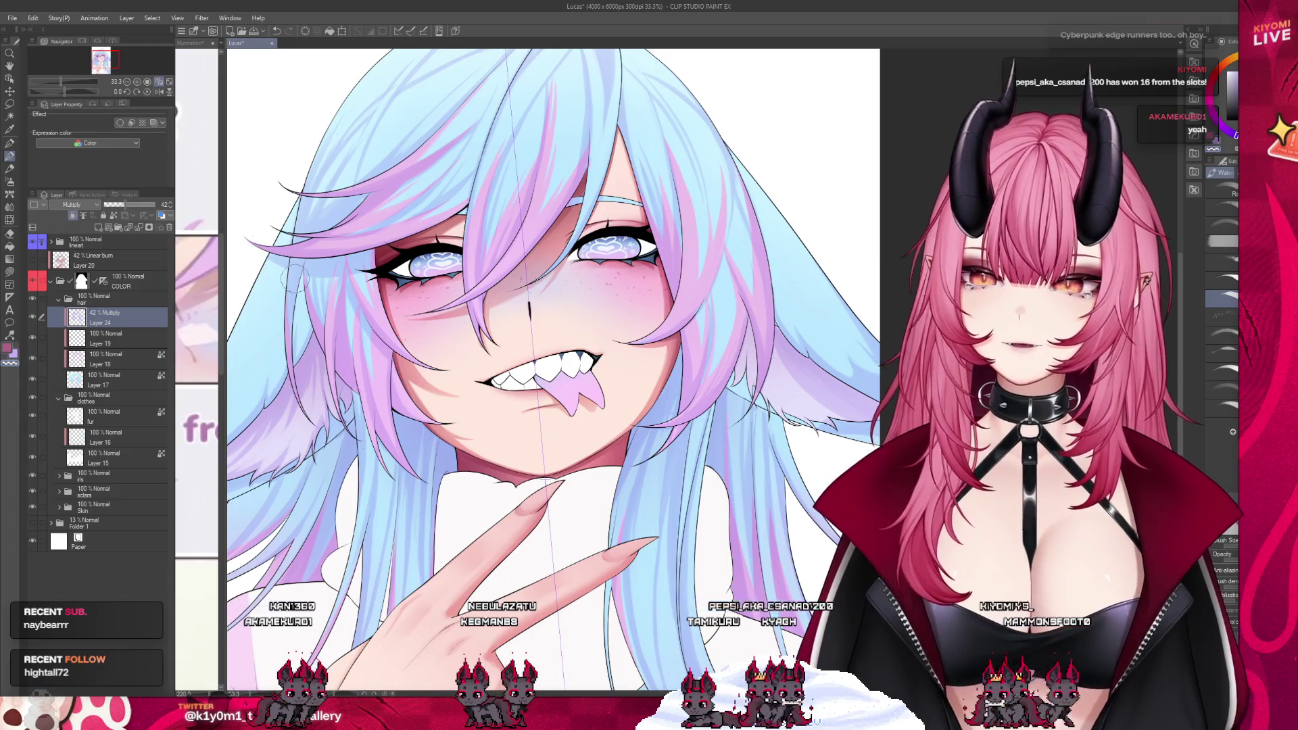
{"action": "scroll", "coordinate": [294, 277], "scroll_direction": "down", "scroll_amount": 1}
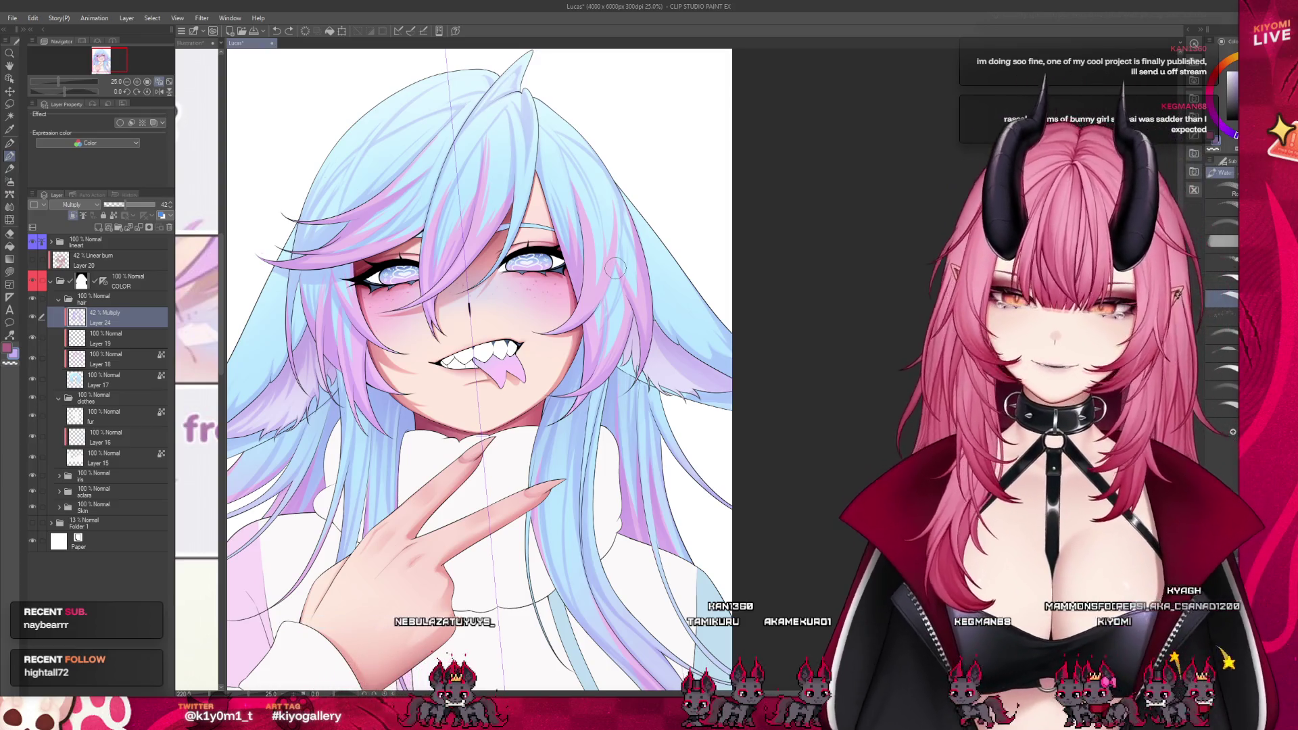
{"action": "scroll", "coordinate": [472, 185], "scroll_direction": "up", "scroll_amount": 2}
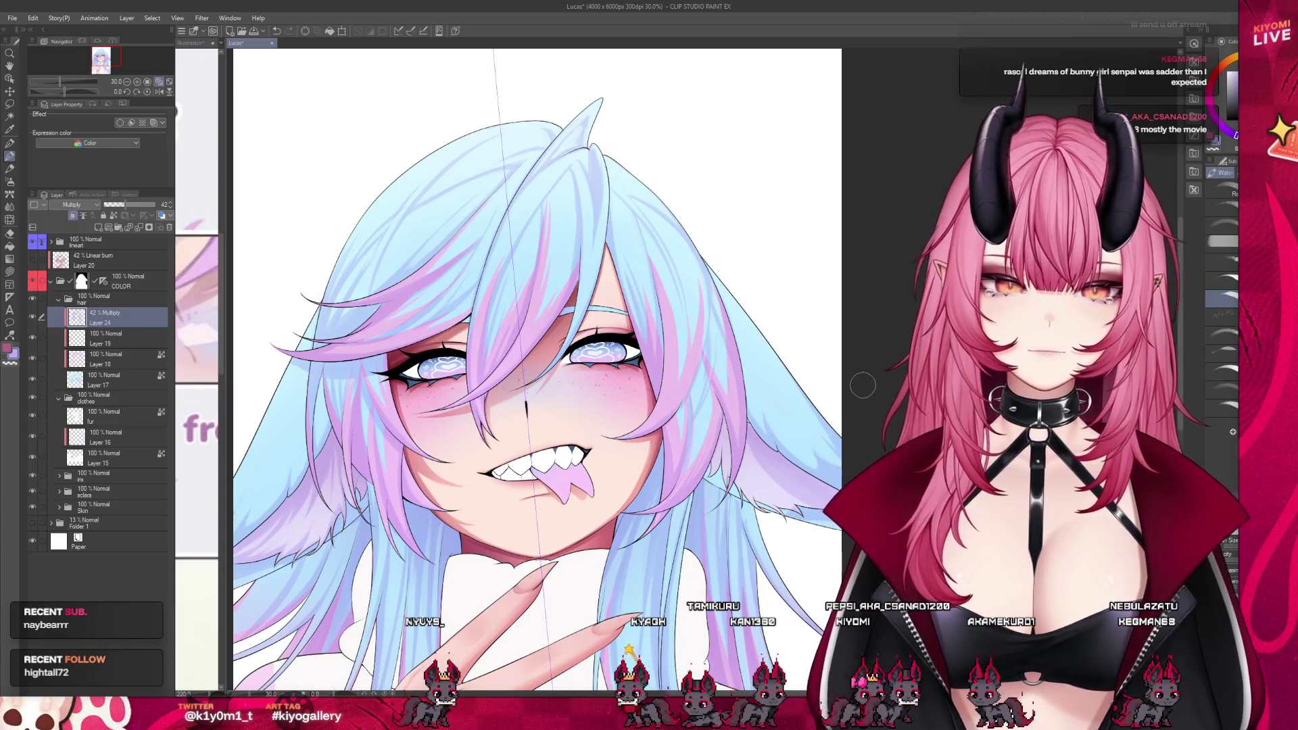
{"action": "scroll", "coordinate": [460, 365], "scroll_direction": "down", "scroll_amount": 6}
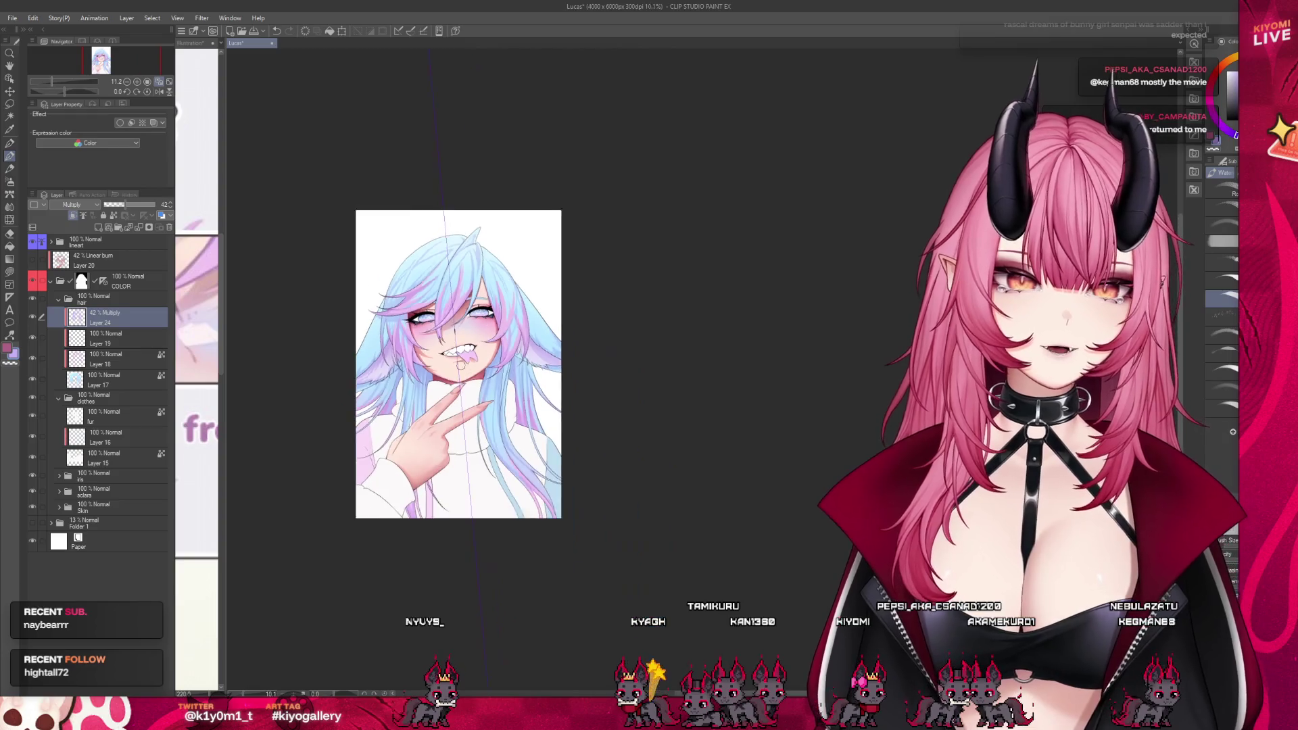
{"action": "scroll", "coordinate": [460, 365], "scroll_direction": "up", "scroll_amount": 3}
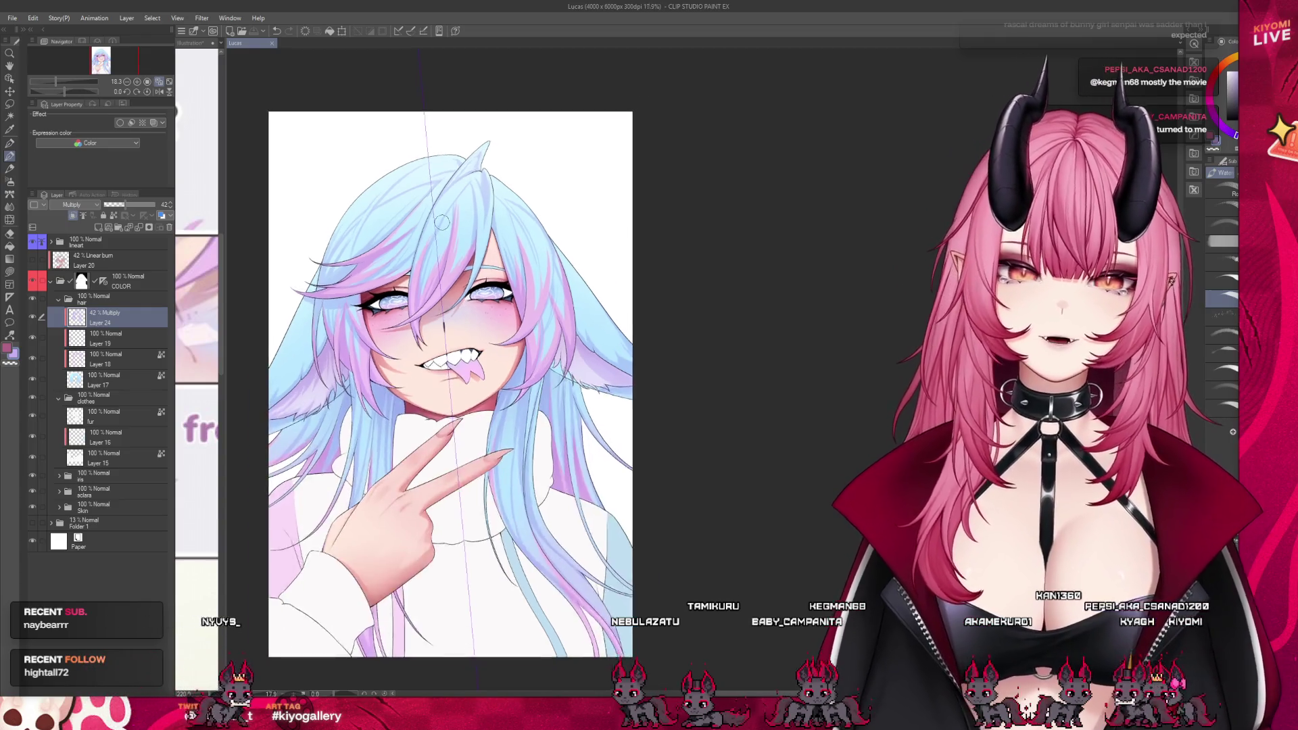
{"action": "scroll", "coordinate": [411, 257], "scroll_direction": "up", "scroll_amount": 2}
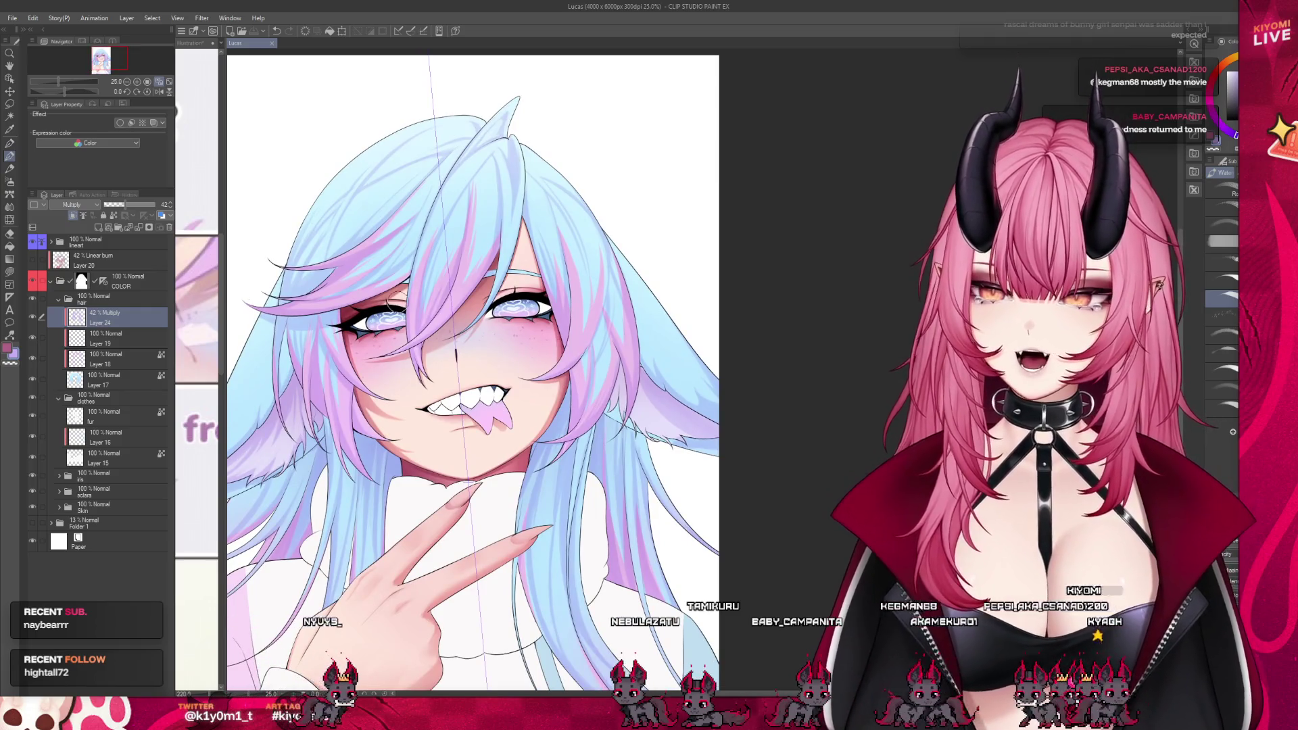
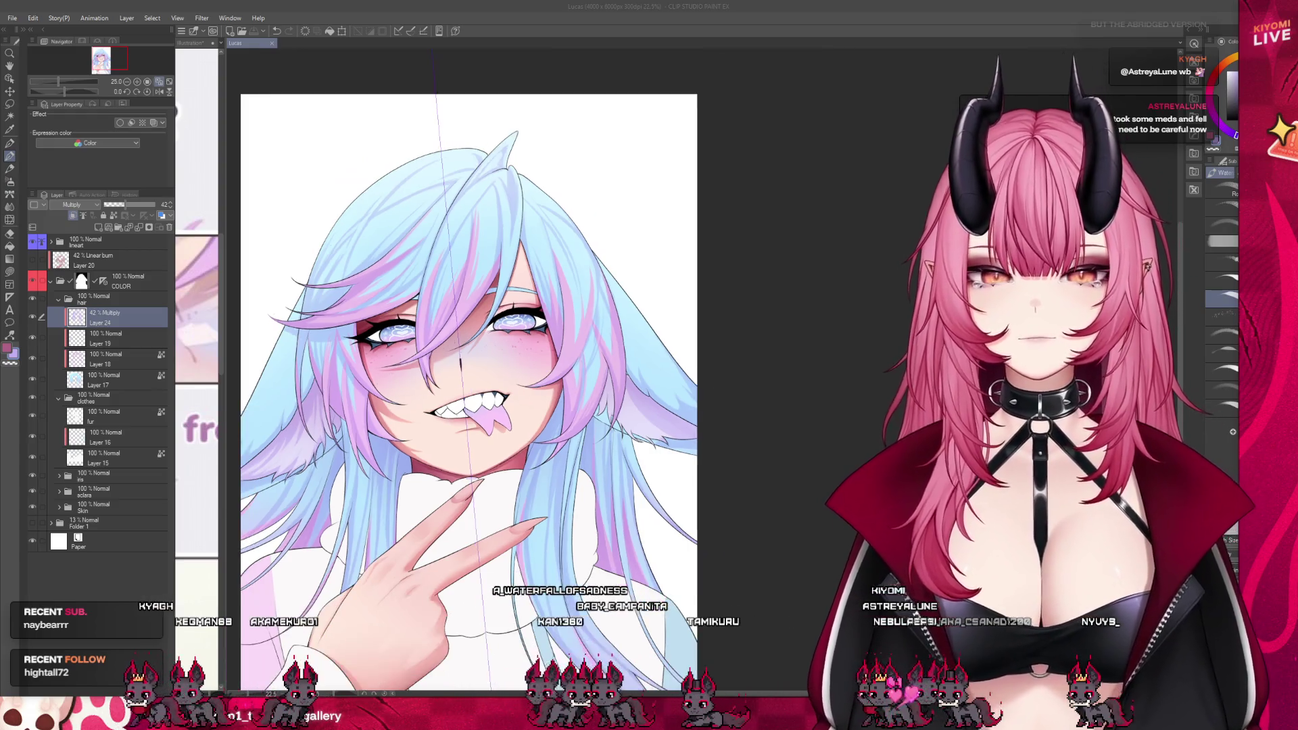
- Zoom in and out across the artwork to review the pink-shaded hair, fanged grin and sweater
{"action": "scroll", "coordinate": [538, 386], "scroll_direction": "up", "scroll_amount": 3}
{"action": "scroll", "coordinate": [305, 499], "scroll_direction": "up", "scroll_amount": 3}
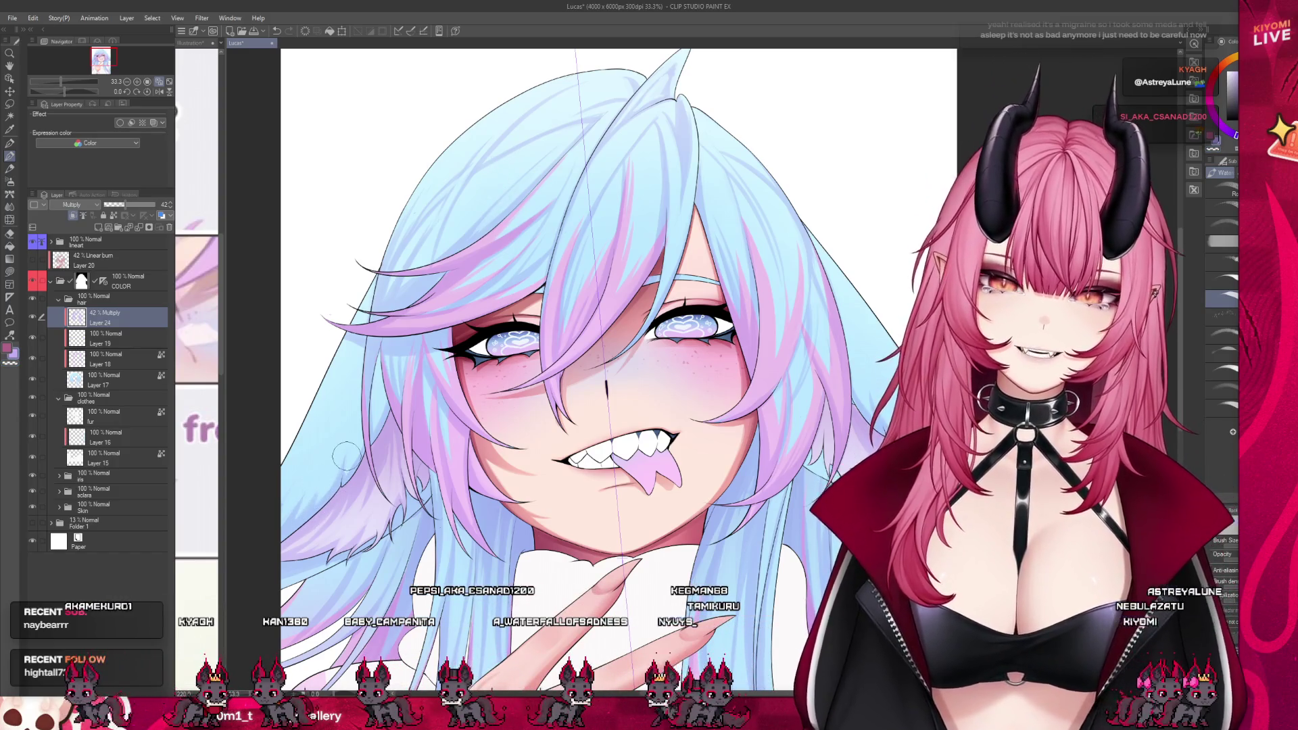
{"action": "scroll", "coordinate": [345, 456], "scroll_direction": "down", "scroll_amount": 3}
{"action": "scroll", "coordinate": [434, 270], "scroll_direction": "up", "scroll_amount": 2}
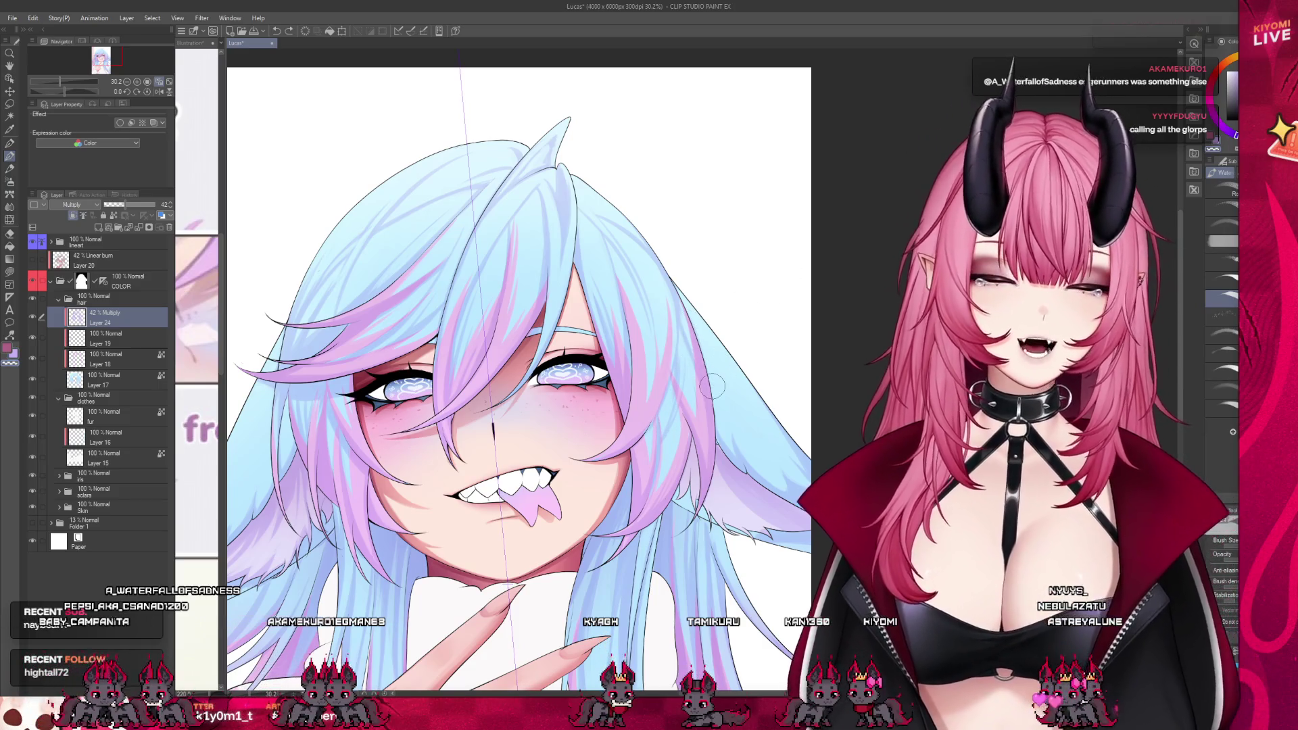
{"action": "scroll", "coordinate": [712, 387], "scroll_direction": "down", "scroll_amount": 2}
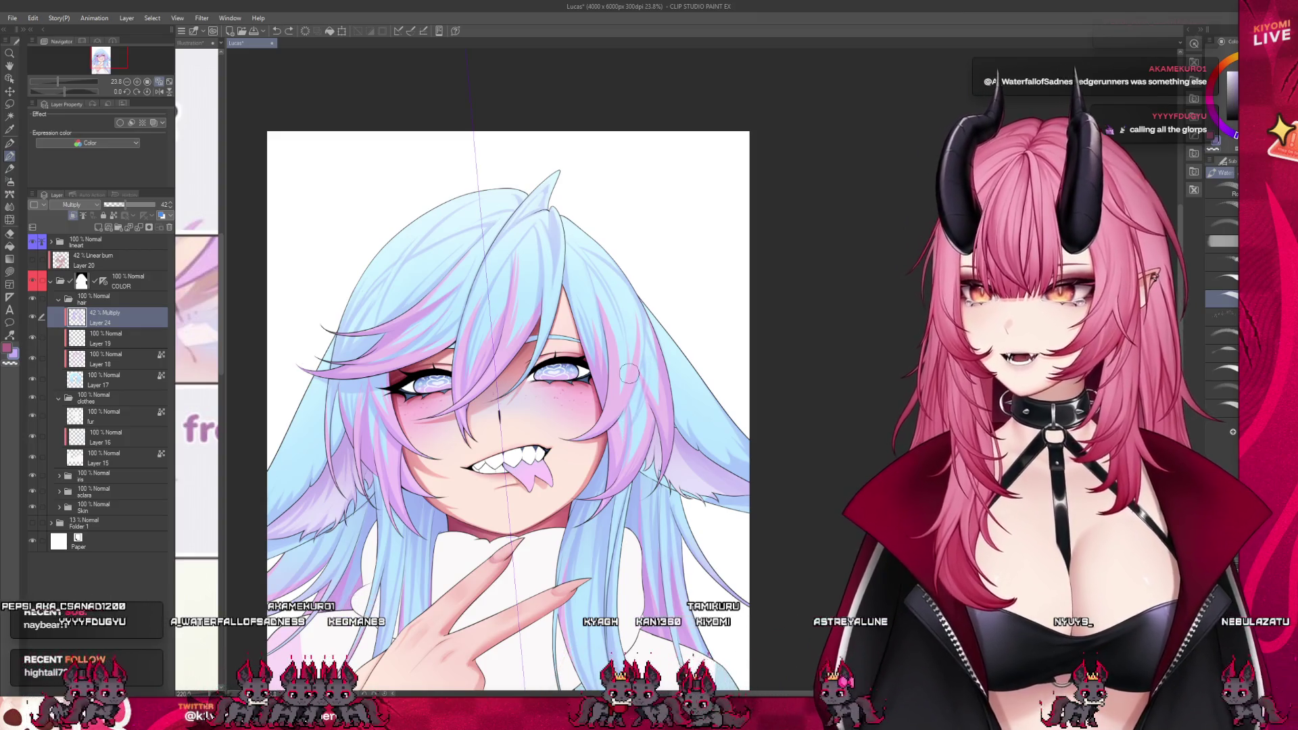
{"action": "scroll", "coordinate": [517, 273], "scroll_direction": "up", "scroll_amount": 2}
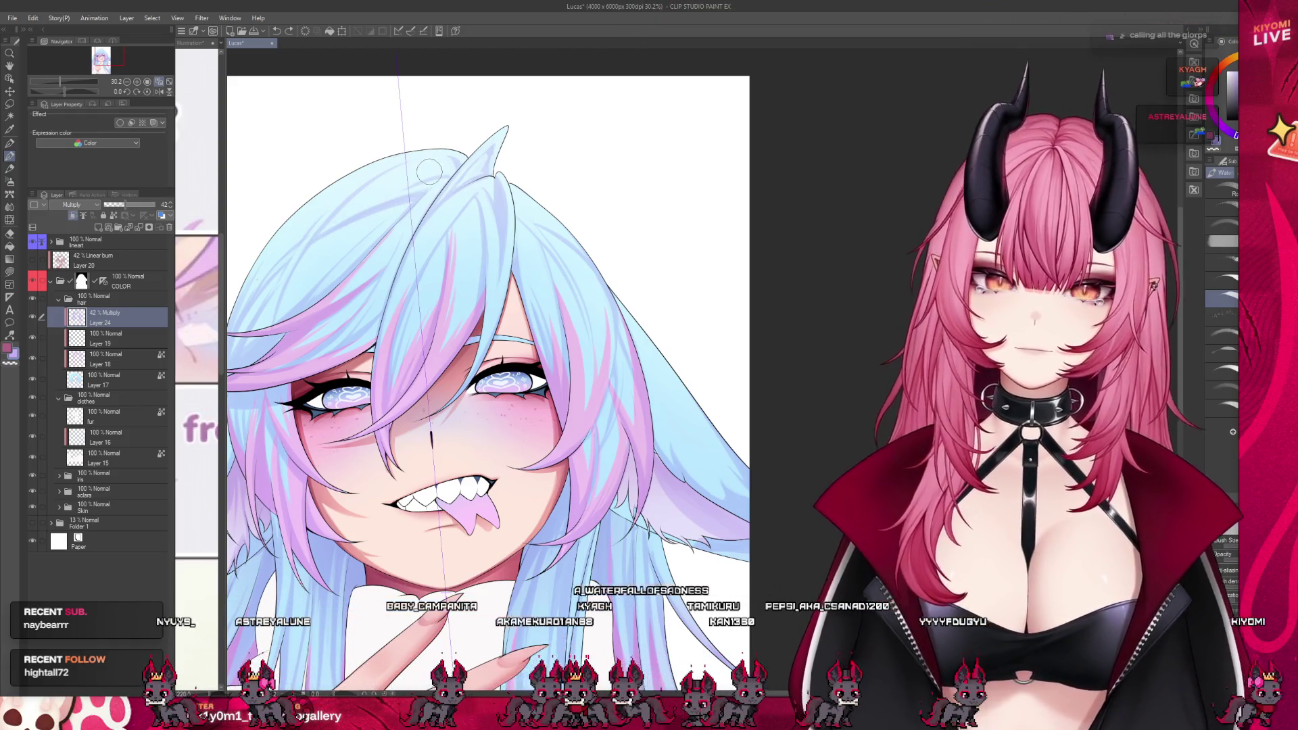
{"action": "scroll", "coordinate": [429, 173], "scroll_direction": "down", "scroll_amount": 3}
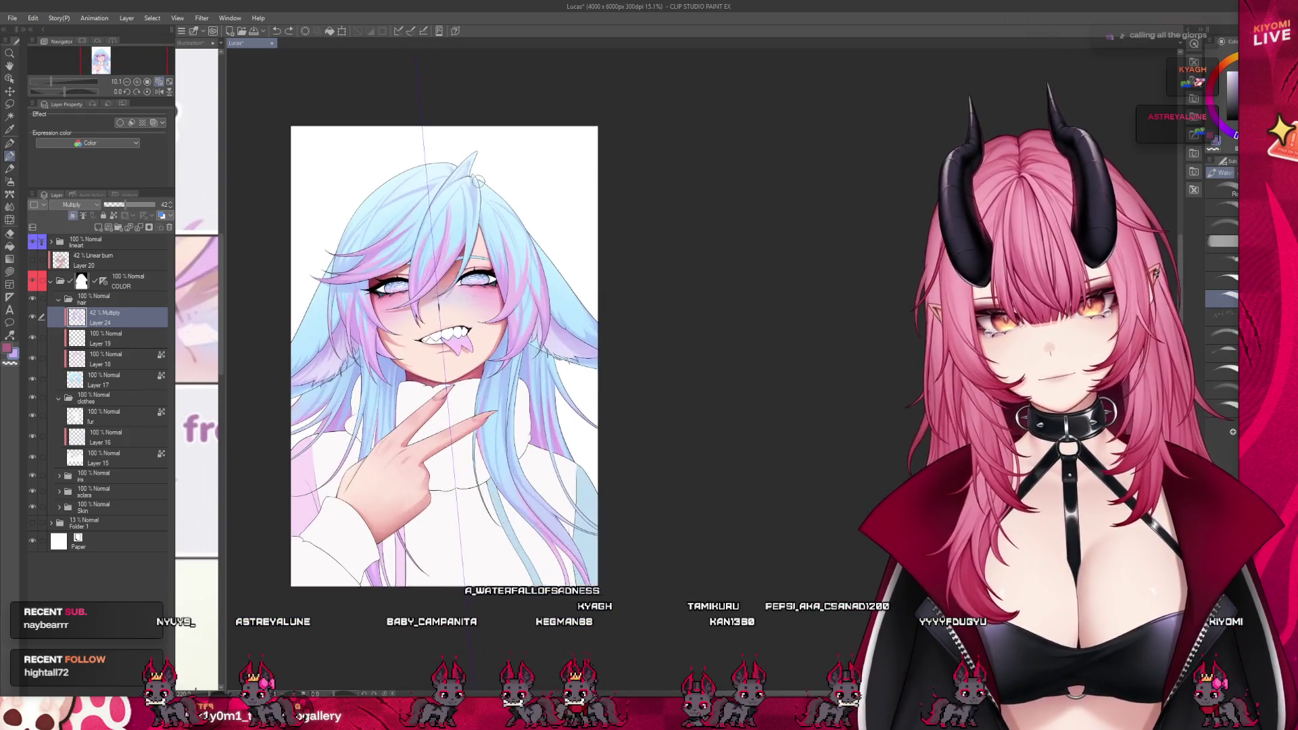
{"action": "scroll", "coordinate": [477, 181], "scroll_direction": "up", "scroll_amount": 3}
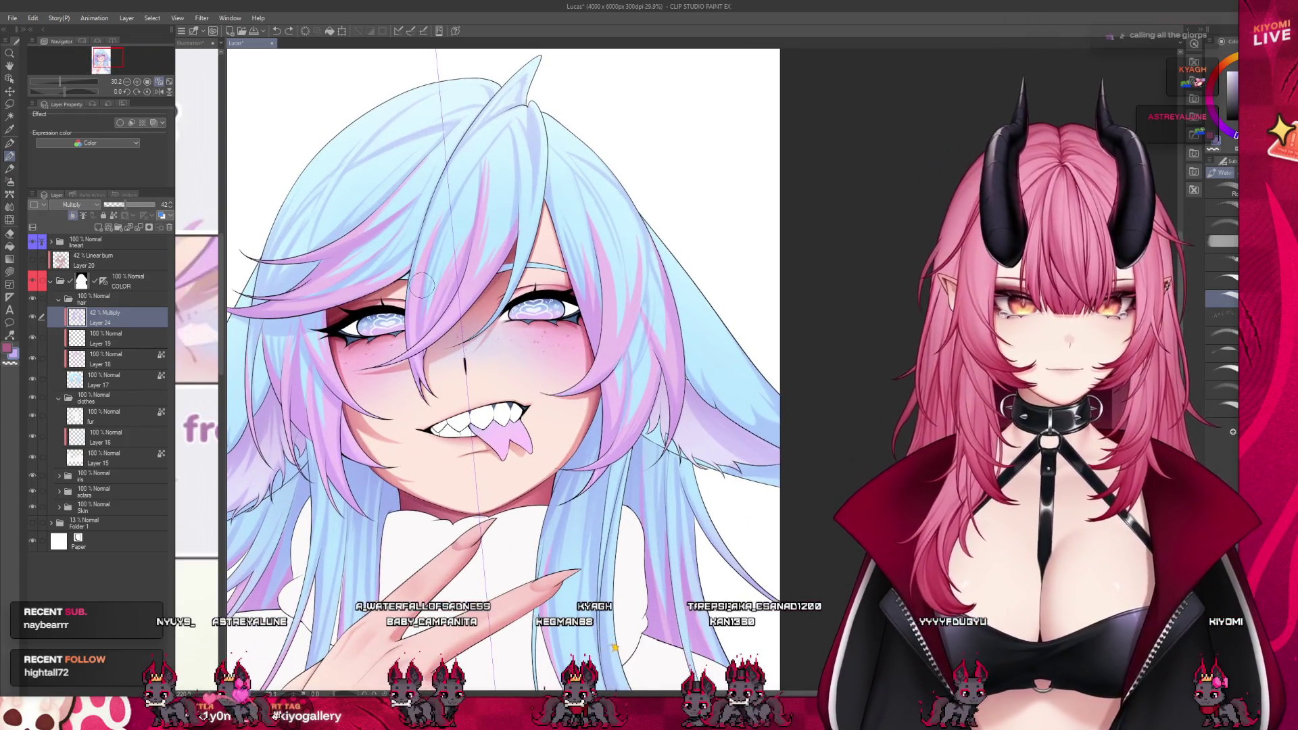
{"action": "scroll", "coordinate": [626, 261], "scroll_direction": "down", "scroll_amount": 2}
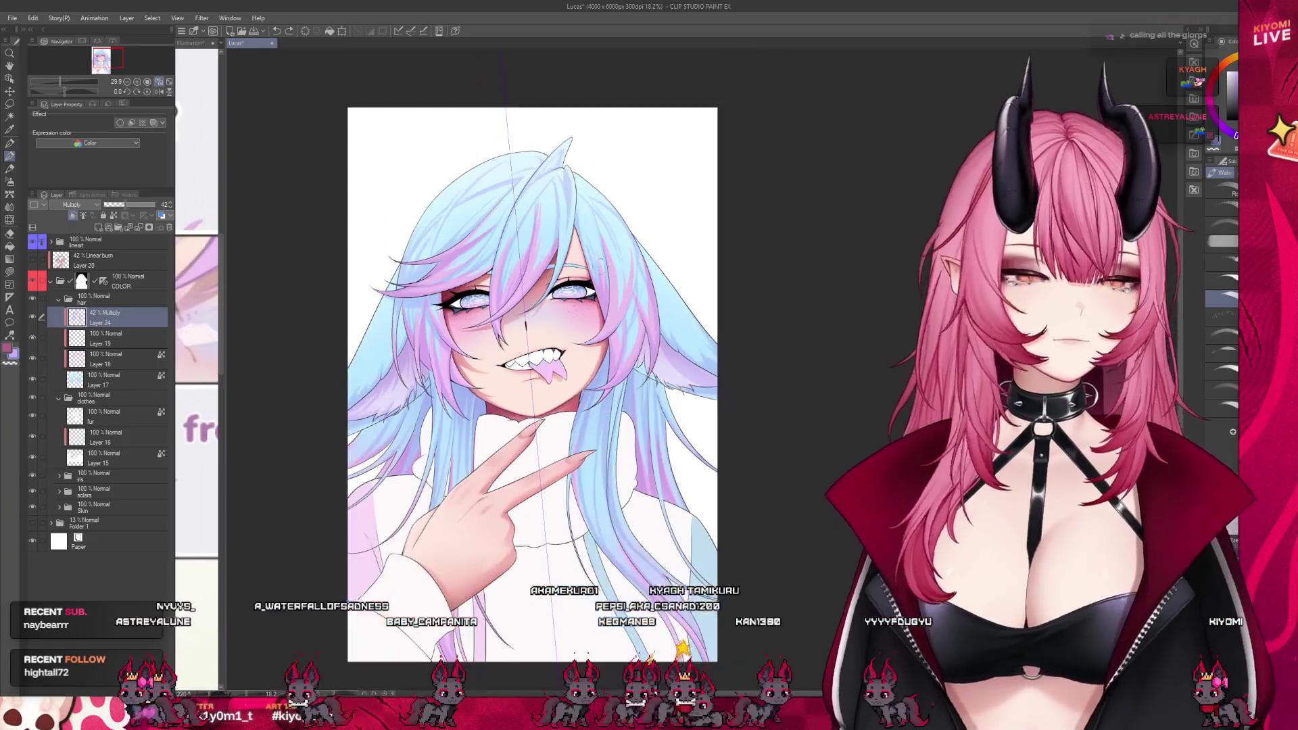
{"action": "scroll", "coordinate": [572, 473], "scroll_direction": "up", "scroll_amount": 2}
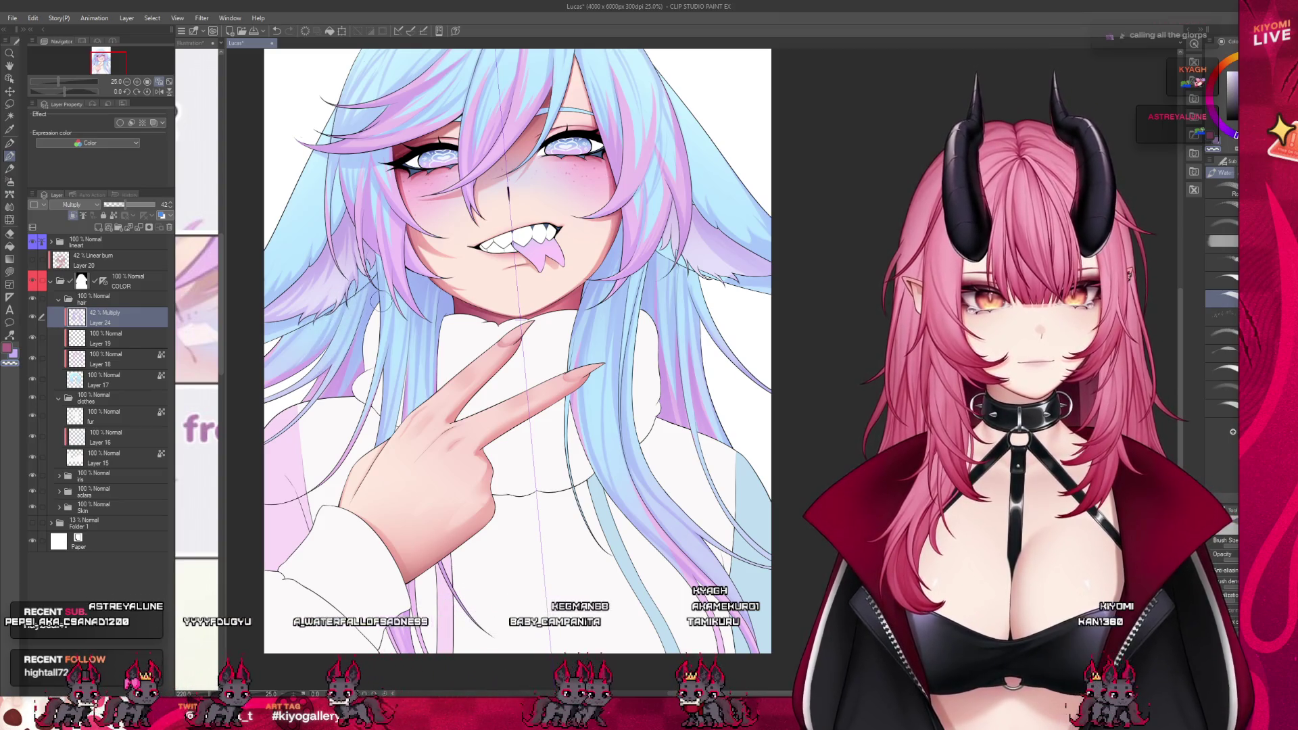
{"action": "scroll", "coordinate": [524, 299], "scroll_direction": "up", "scroll_amount": 2}
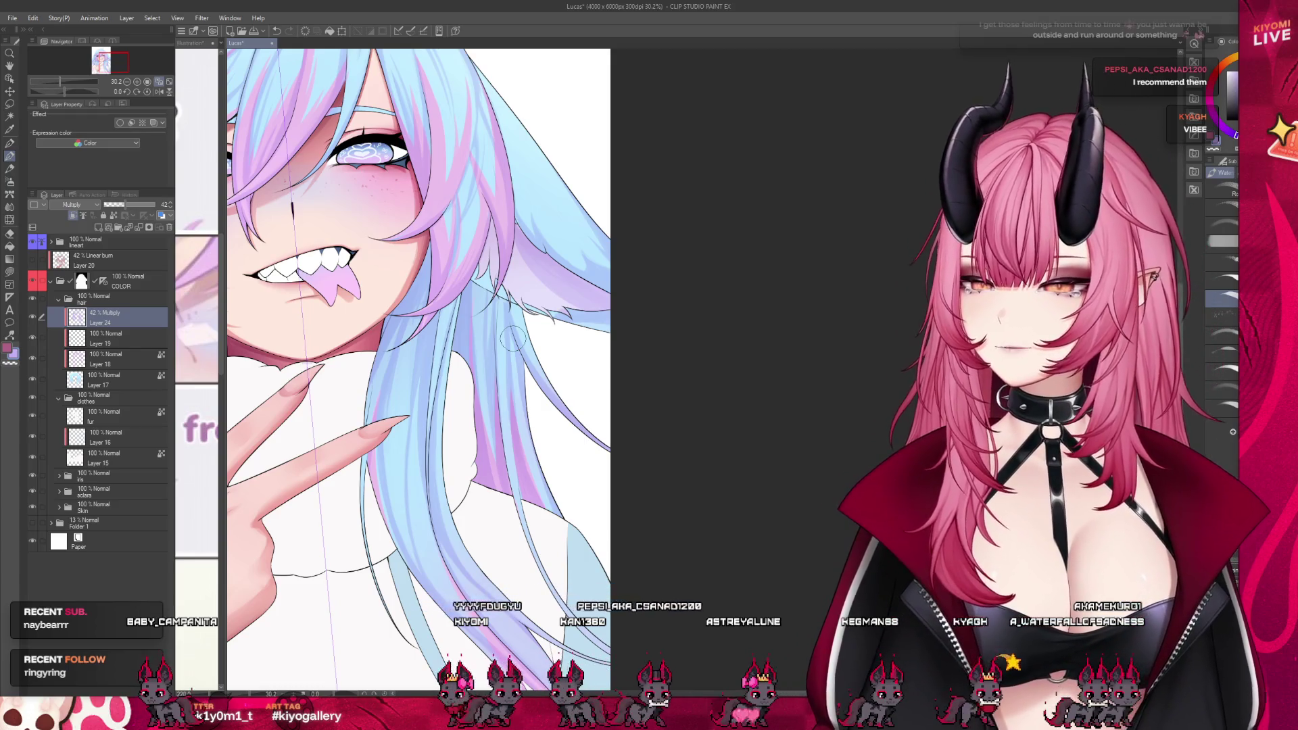
{"action": "scroll", "coordinate": [744, 325], "scroll_direction": "down", "scroll_amount": 5}
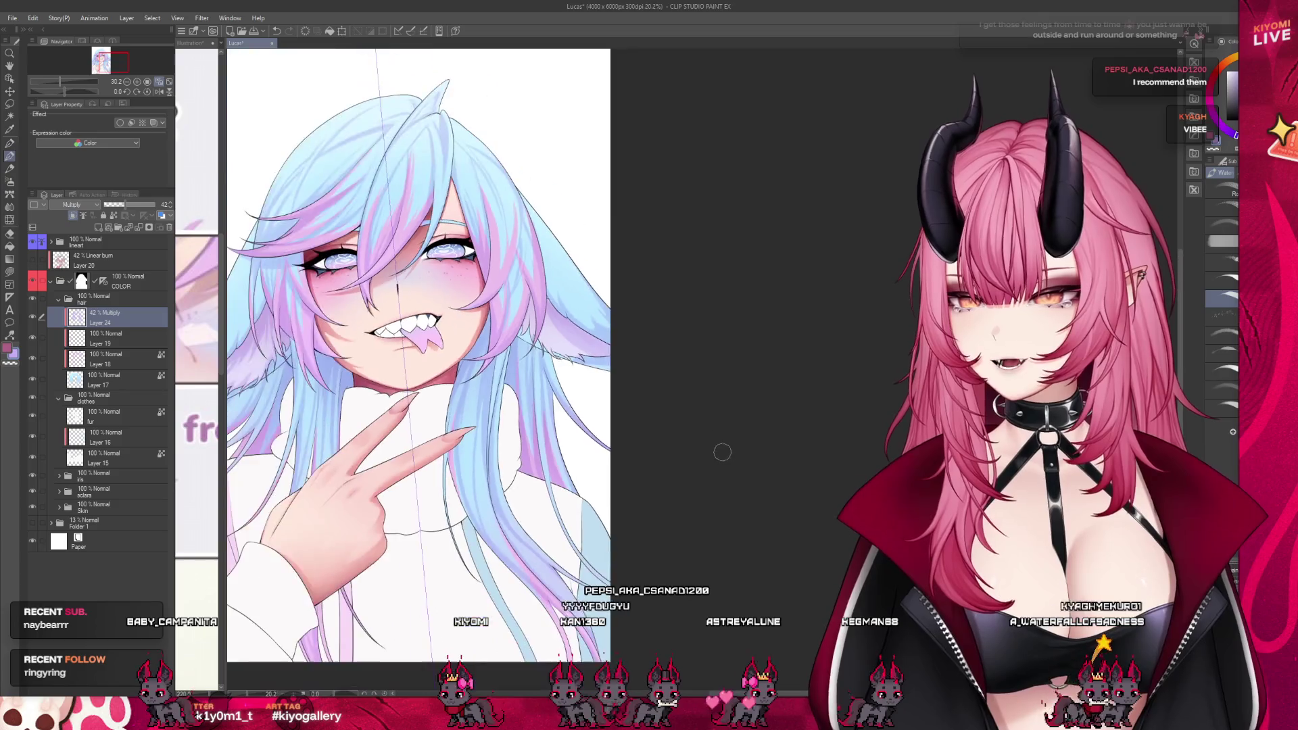
{"action": "scroll", "coordinate": [395, 414], "scroll_direction": "up", "scroll_amount": 3}
{"action": "scroll", "coordinate": [395, 414], "scroll_direction": "up", "scroll_amount": 2}
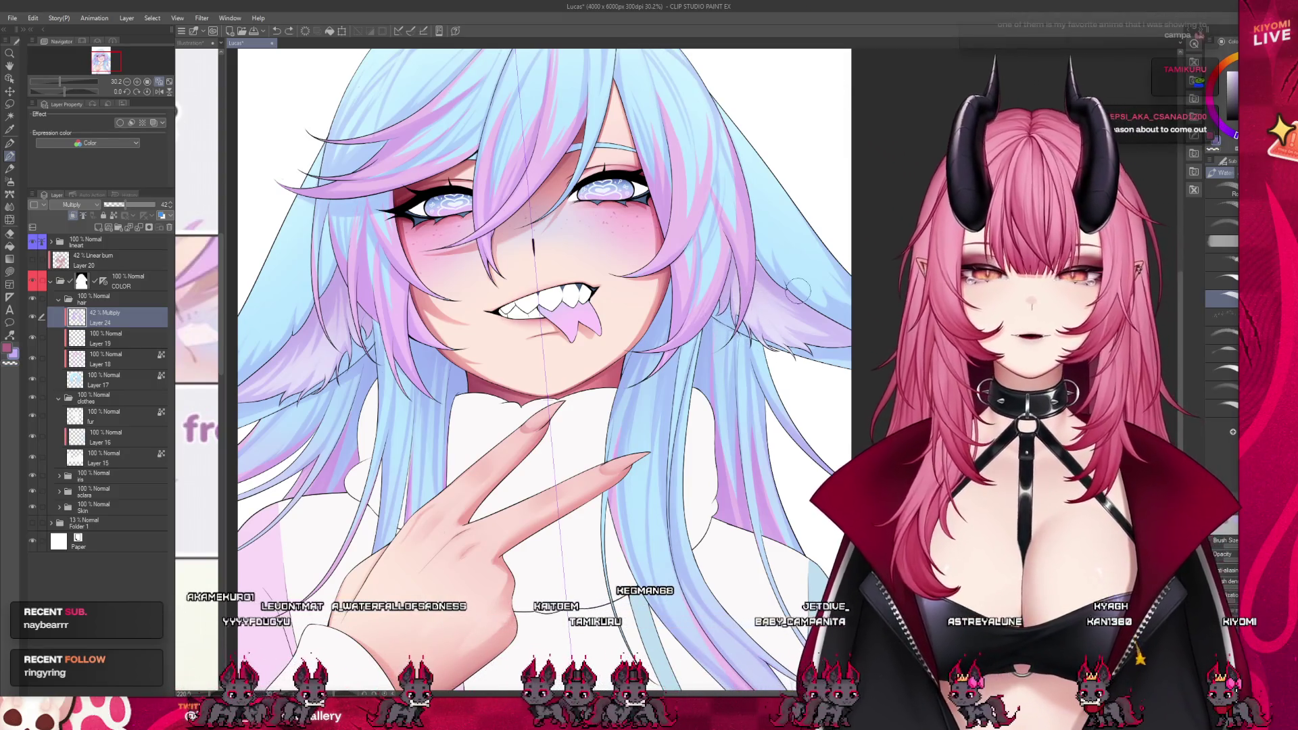
{"action": "scroll", "coordinate": [613, 469], "scroll_direction": "down", "scroll_amount": 3}
{"action": "scroll", "coordinate": [648, 436], "scroll_direction": "up", "scroll_amount": 3}
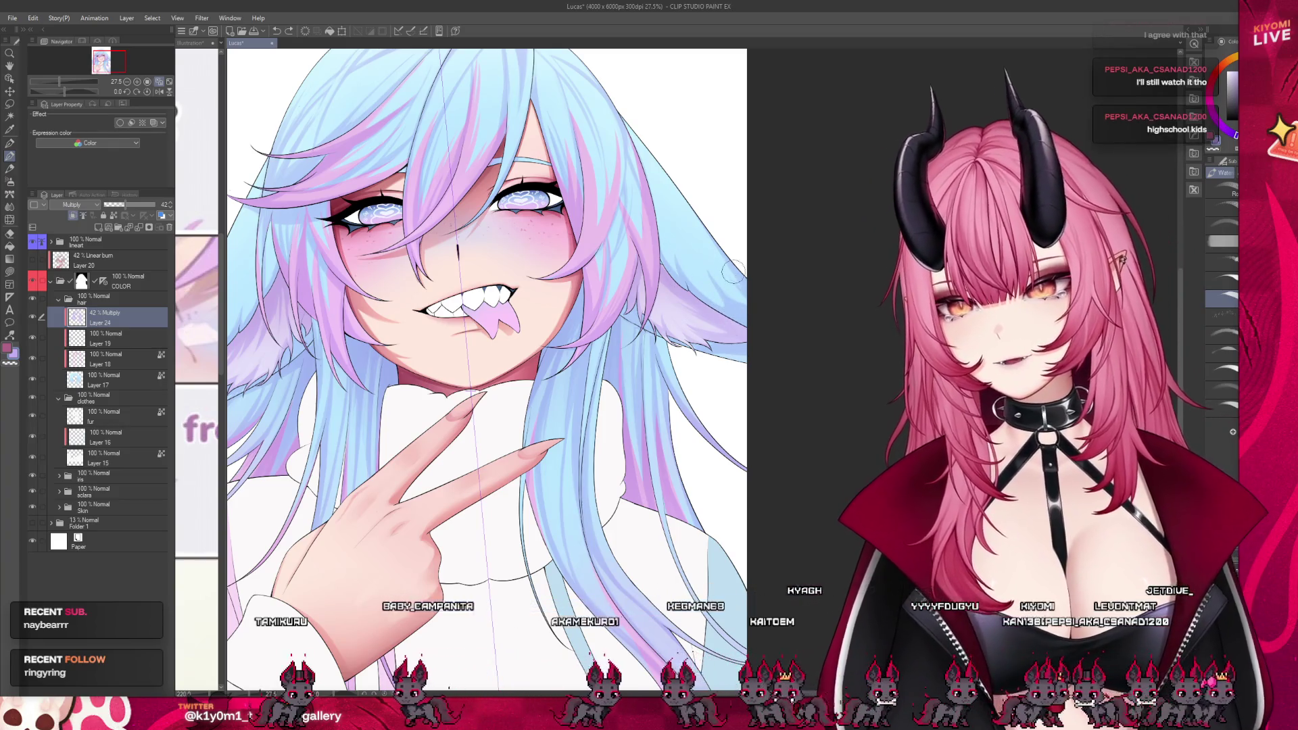
{"action": "scroll", "coordinate": [612, 206], "scroll_direction": "down", "scroll_amount": 3}
{"action": "scroll", "coordinate": [612, 206], "scroll_direction": "up", "scroll_amount": 3}
{"action": "scroll", "coordinate": [612, 206], "scroll_direction": "up", "scroll_amount": 1}
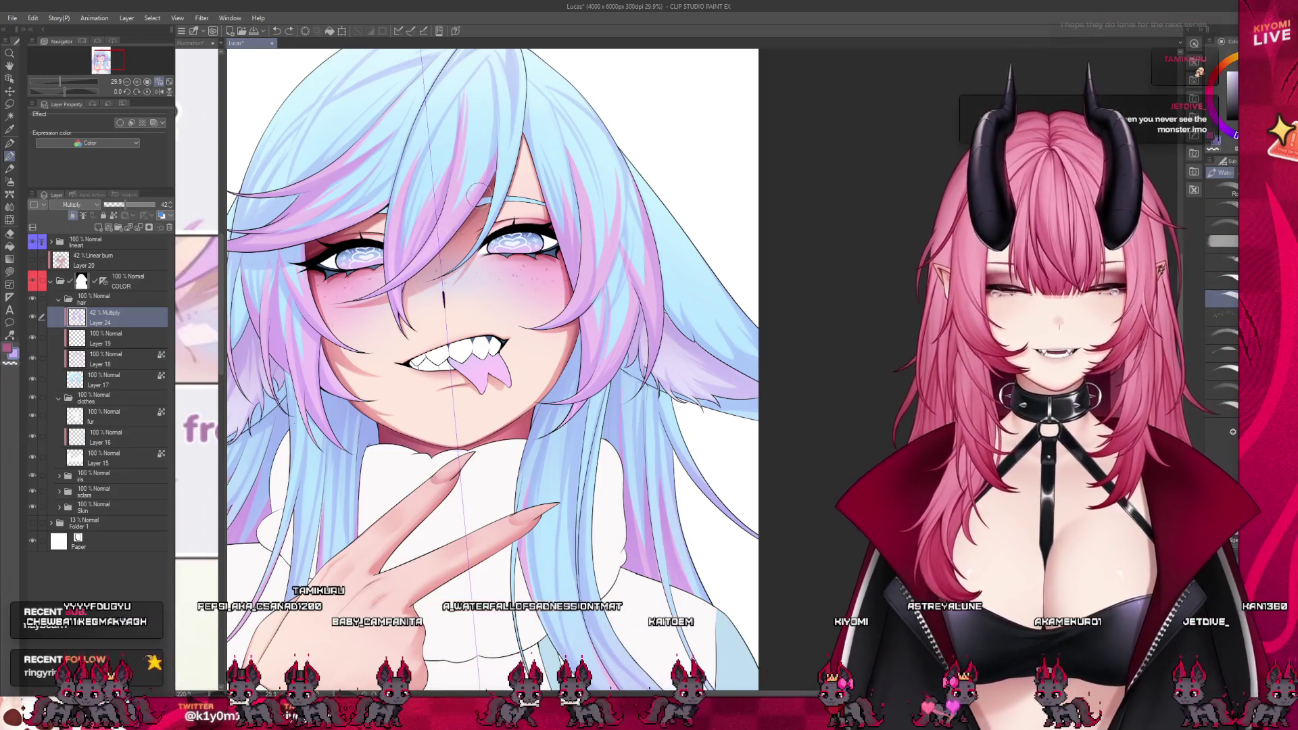
{"action": "scroll", "coordinate": [492, 375], "scroll_direction": "down", "scroll_amount": 4}
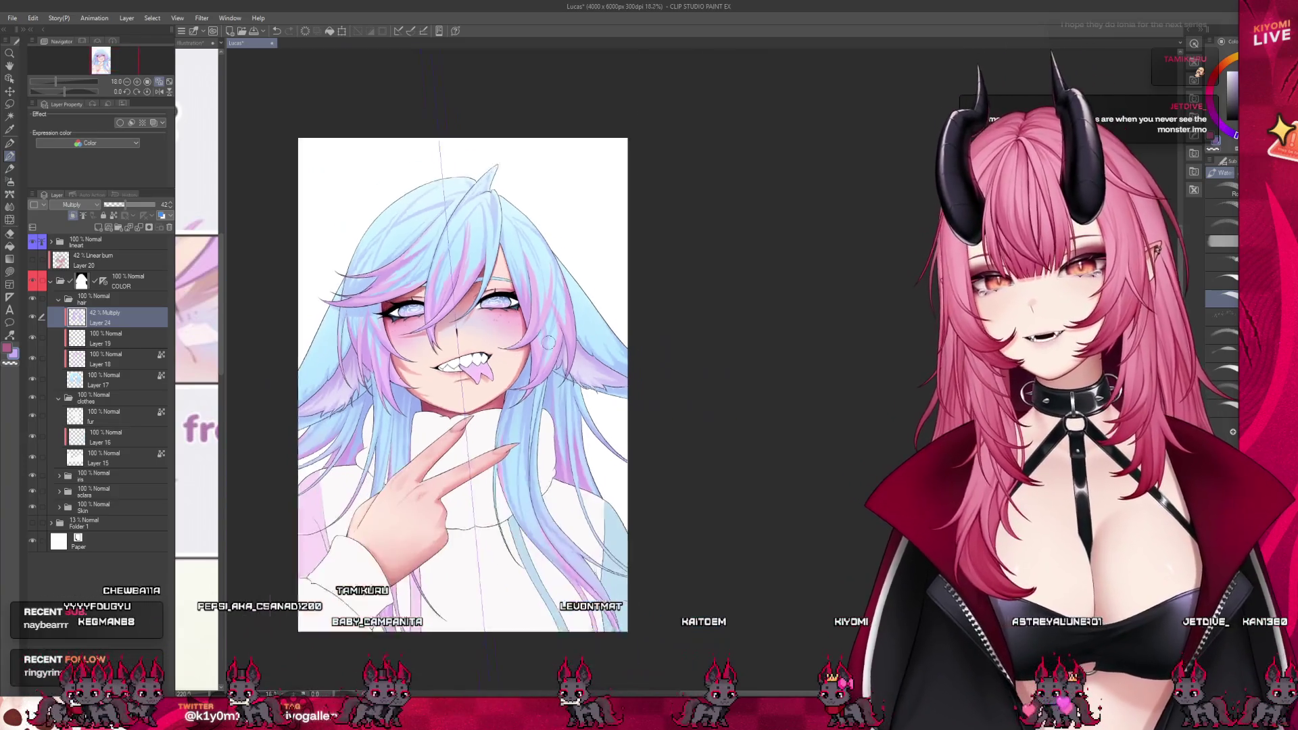
{"action": "scroll", "coordinate": [492, 375], "scroll_direction": "up", "scroll_amount": 2}
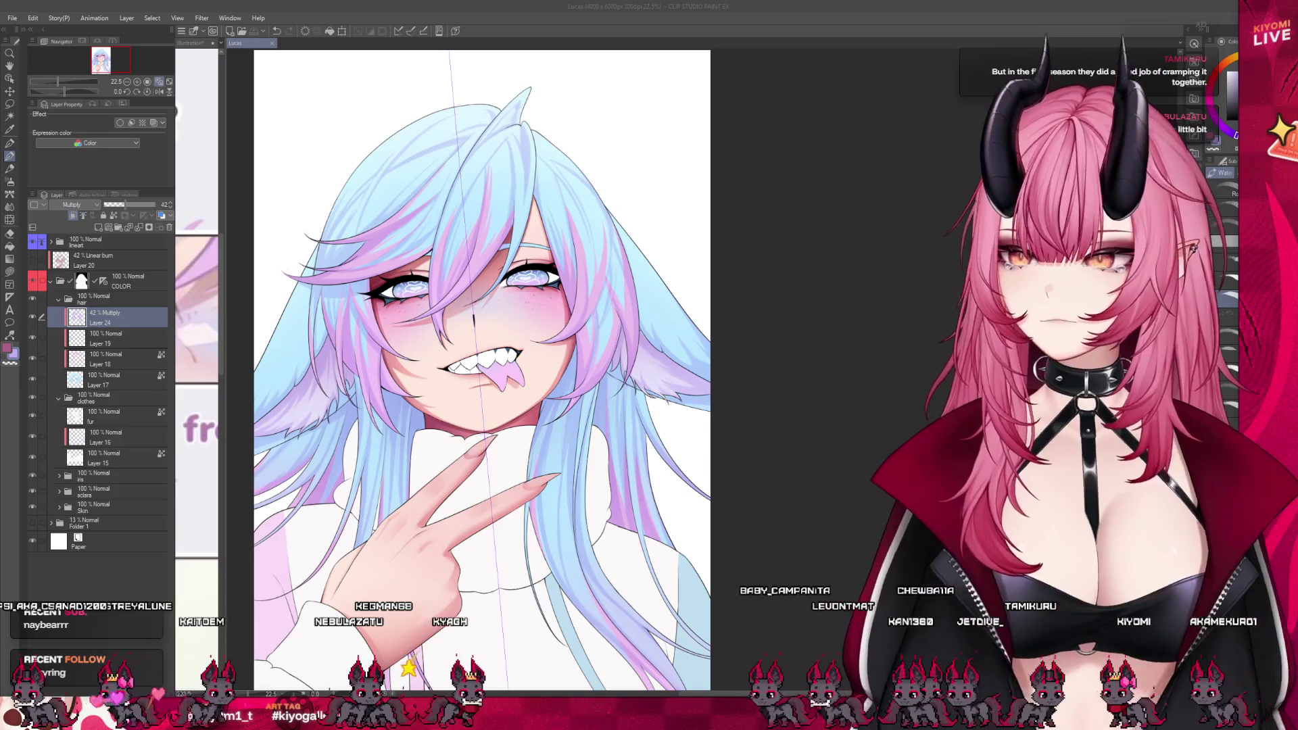
{"action": "left_click", "coordinate": [448, 275]}
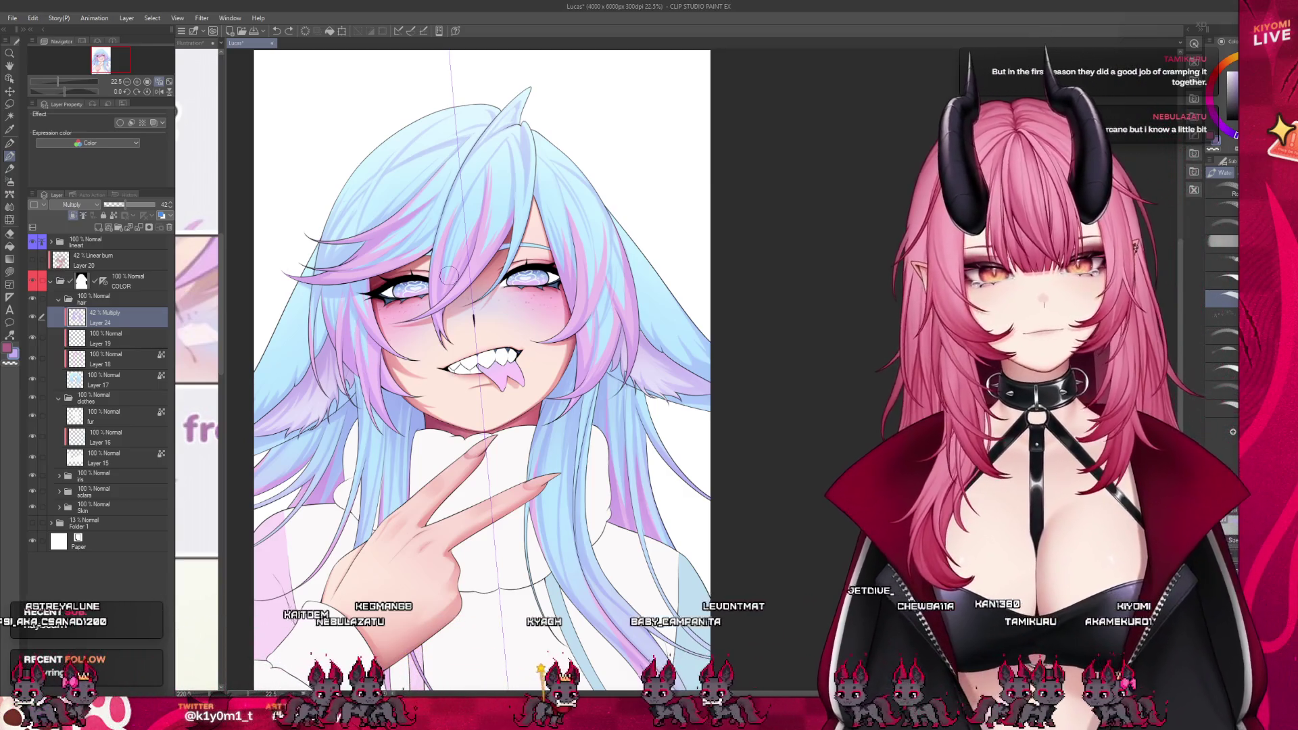
{"action": "scroll", "coordinate": [550, 125], "scroll_direction": "up", "scroll_amount": 5}
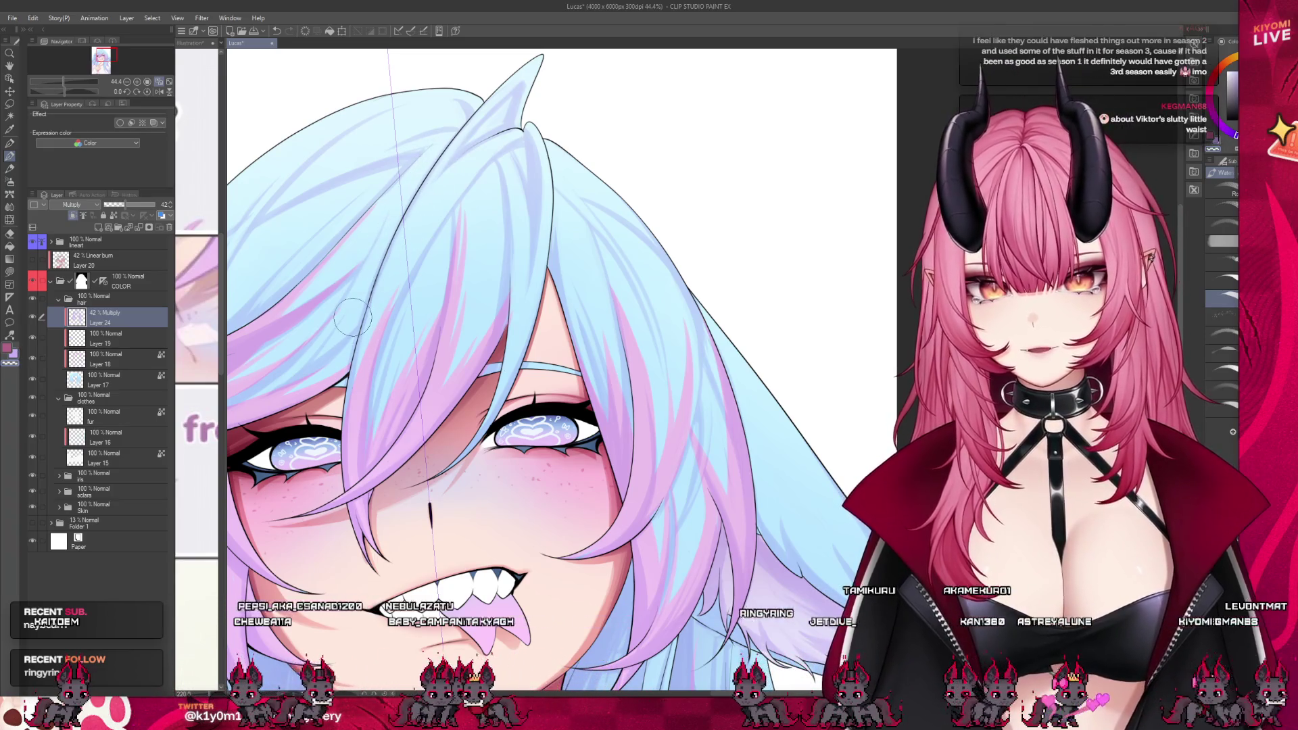
{"action": "scroll", "coordinate": [378, 305], "scroll_direction": "down", "scroll_amount": 3}
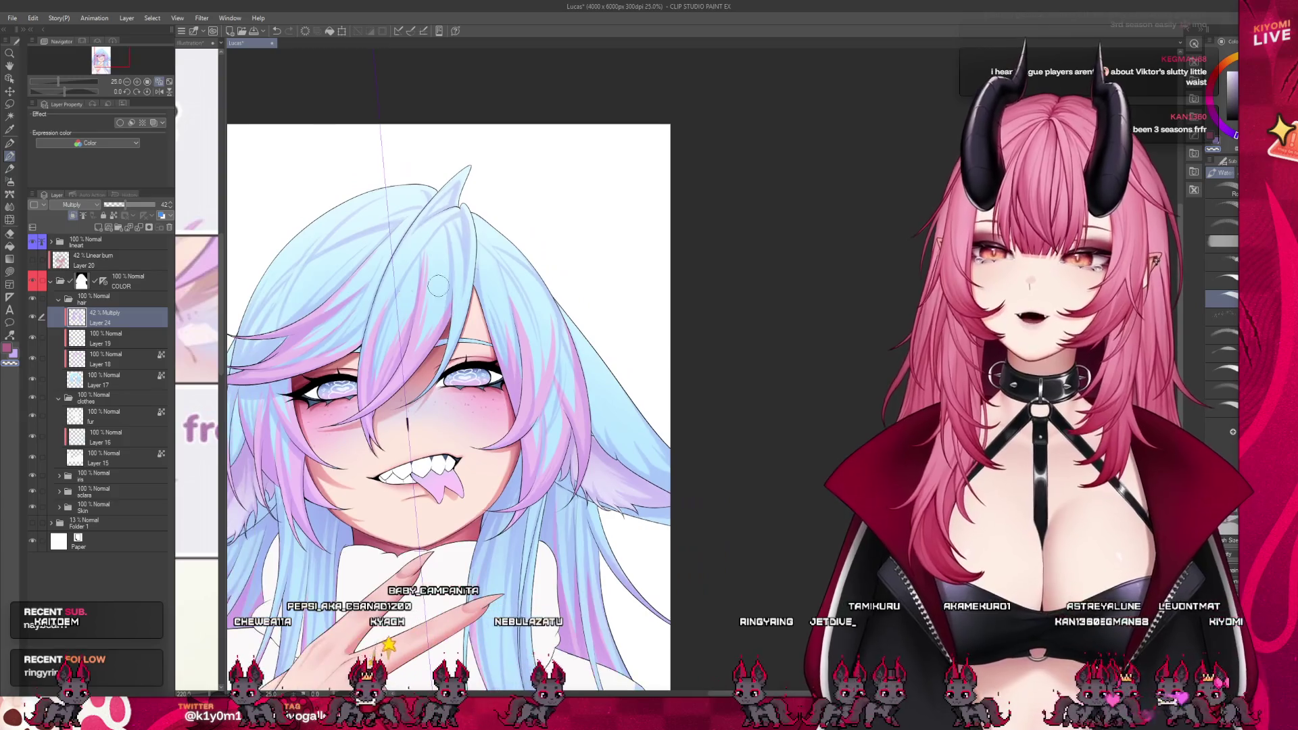
{"action": "scroll", "coordinate": [438, 286], "scroll_direction": "up", "scroll_amount": 2}
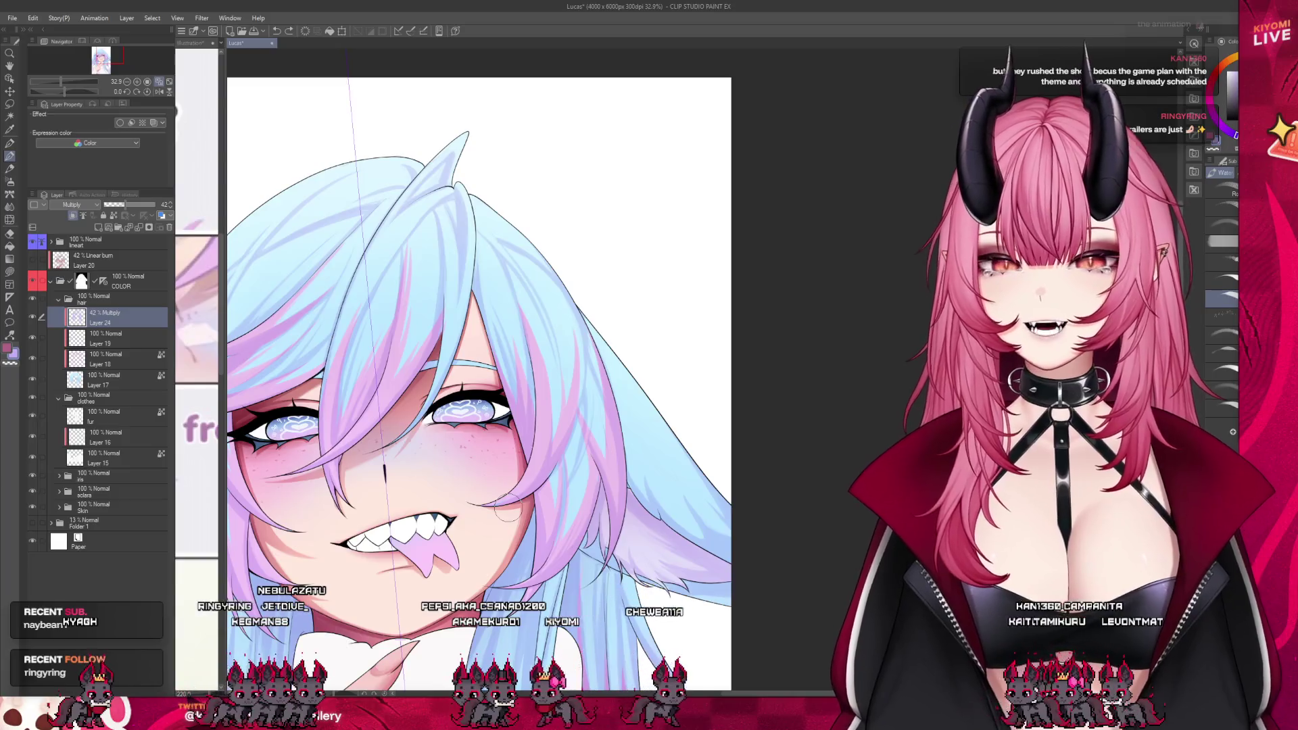
{"action": "scroll", "coordinate": [455, 427], "scroll_direction": "down", "scroll_amount": 1}
{"action": "scroll", "coordinate": [454, 426], "scroll_direction": "up", "scroll_amount": 2}
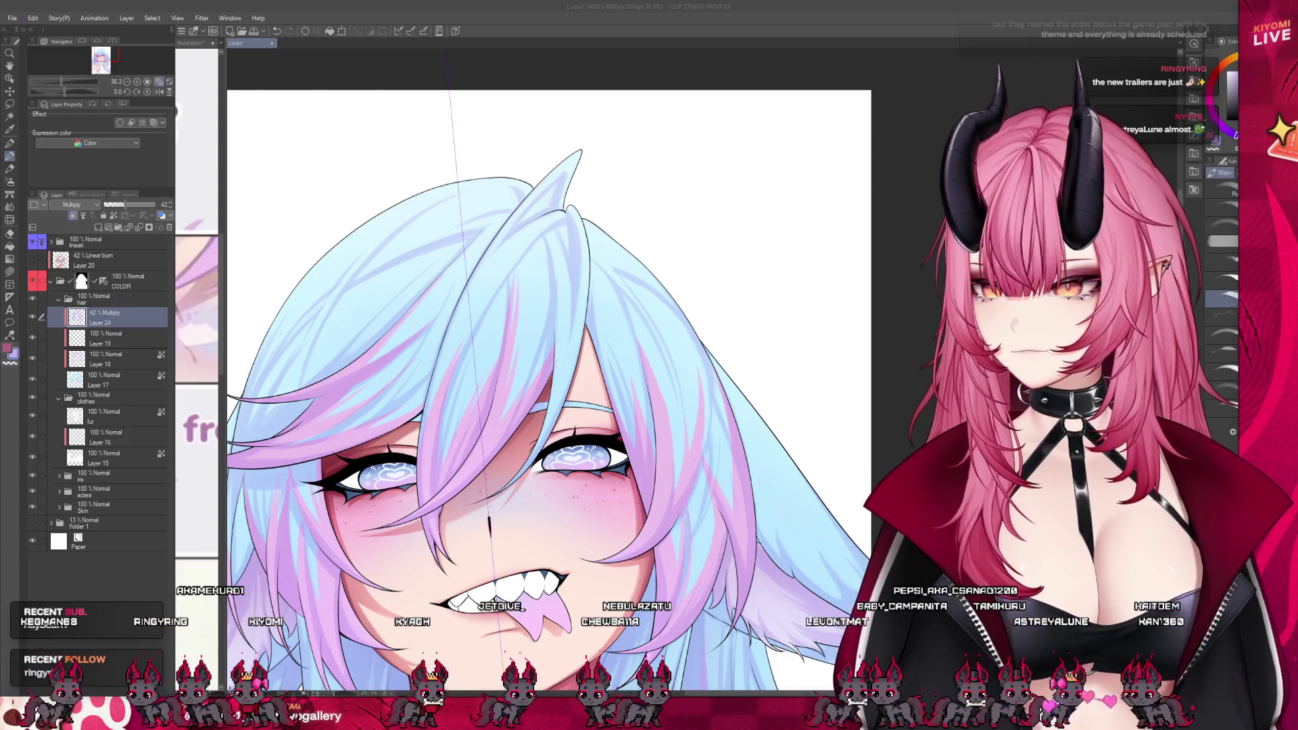
{"action": "scroll", "coordinate": [590, 309], "scroll_direction": "down", "scroll_amount": 2}
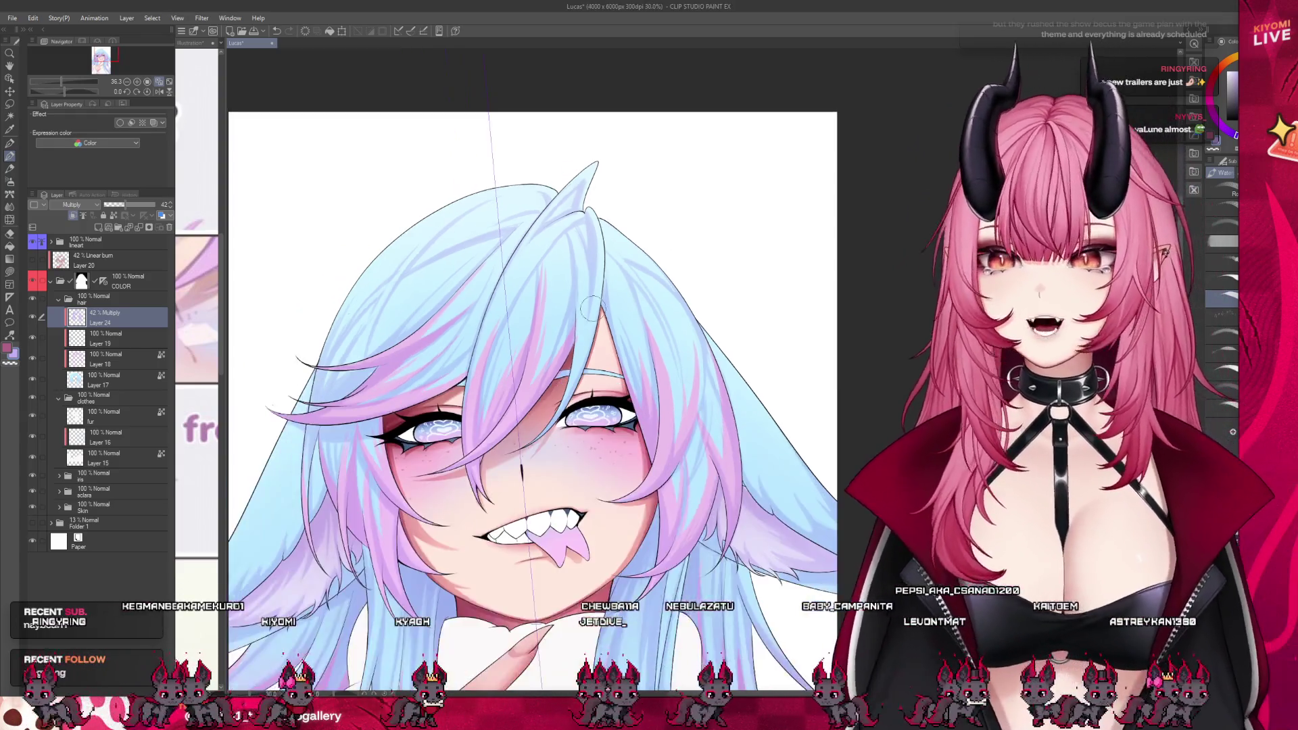
{"action": "scroll", "coordinate": [590, 309], "scroll_direction": "up", "scroll_amount": 1}
- Select the whole canvas, save the Lucas illustration, then clear the selection
{"action": "key", "text": "ctrl+a"}
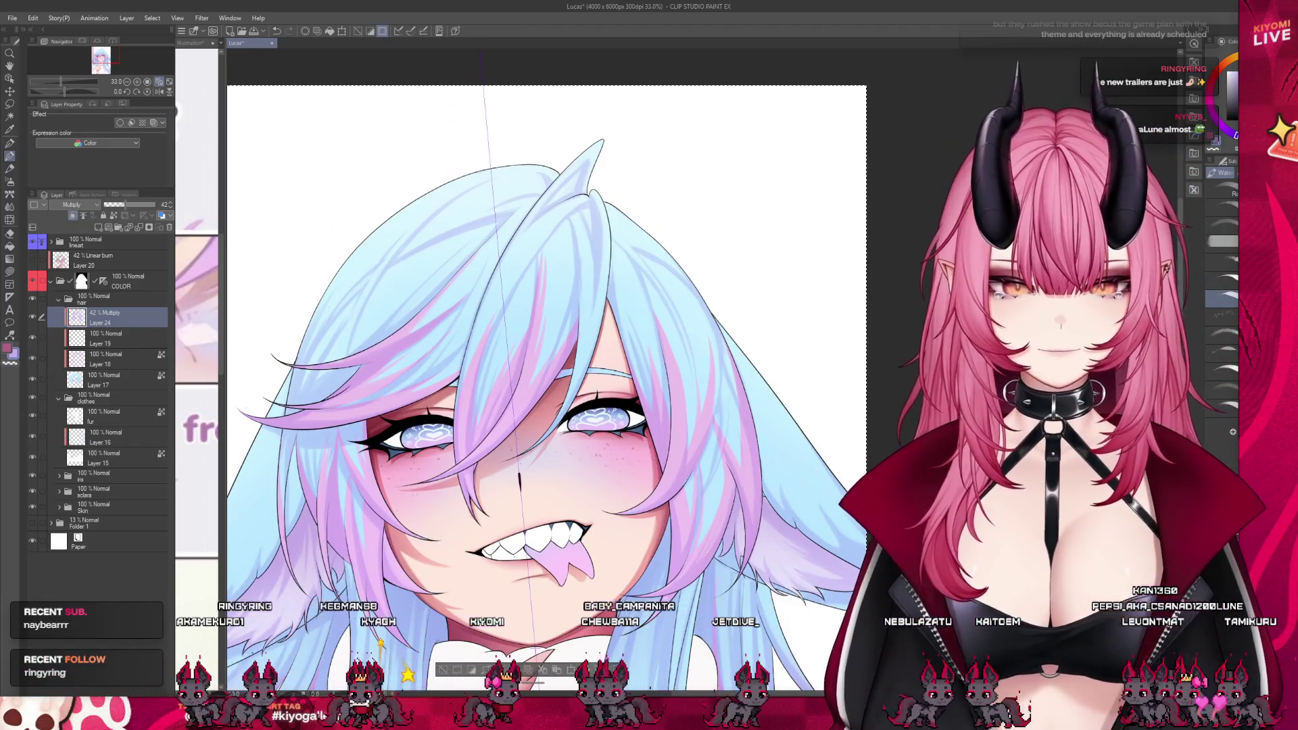
{"action": "key", "text": "ctrl+s"}
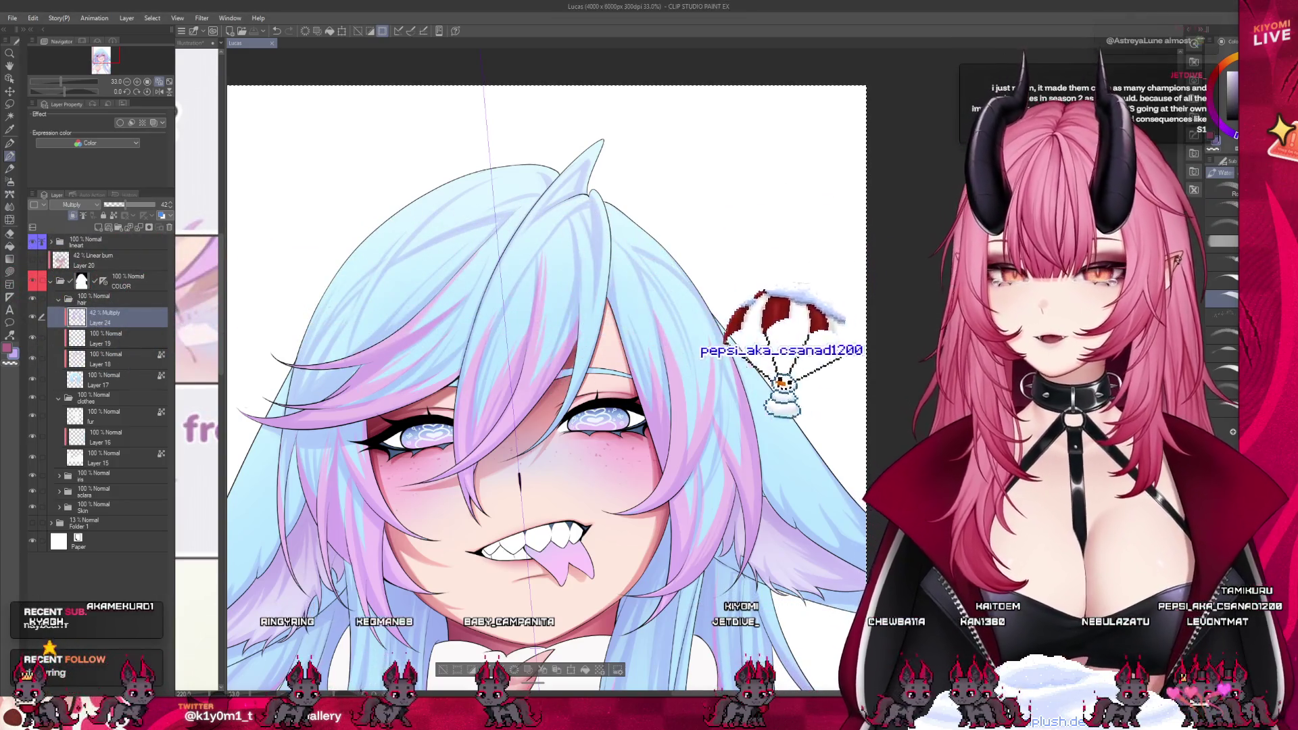
{"action": "scroll", "coordinate": [554, 257], "scroll_direction": "down", "scroll_amount": 2}
{"action": "key", "text": "ctrl+d"}
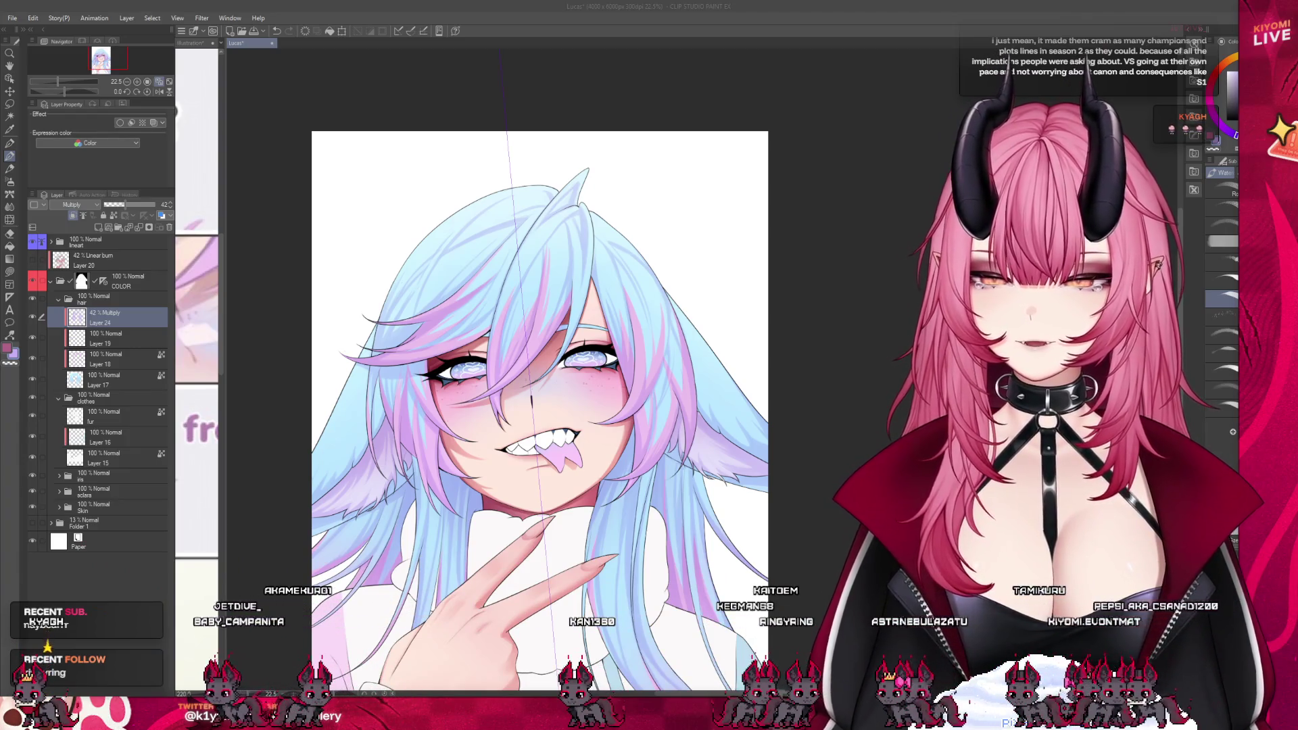
{"action": "left_click", "coordinate": [839, 369]}
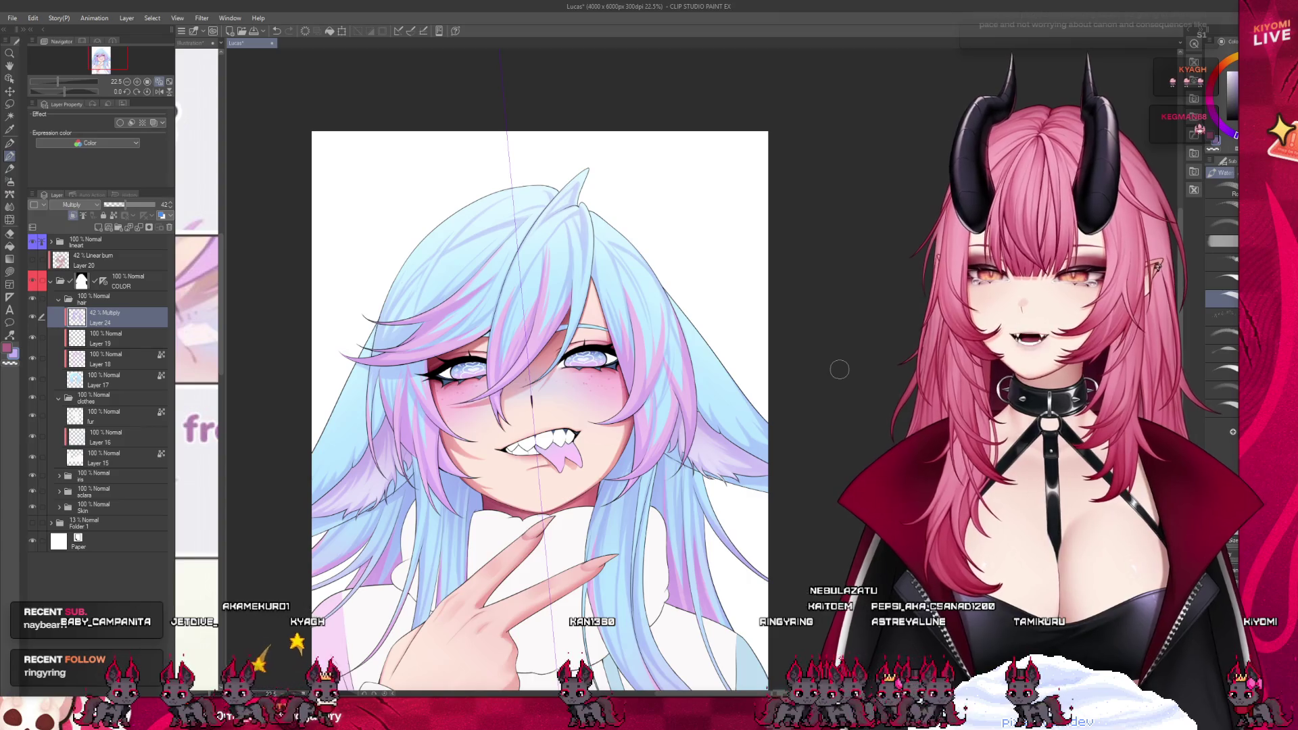
{"action": "scroll", "coordinate": [373, 342], "scroll_direction": "up", "scroll_amount": 1}
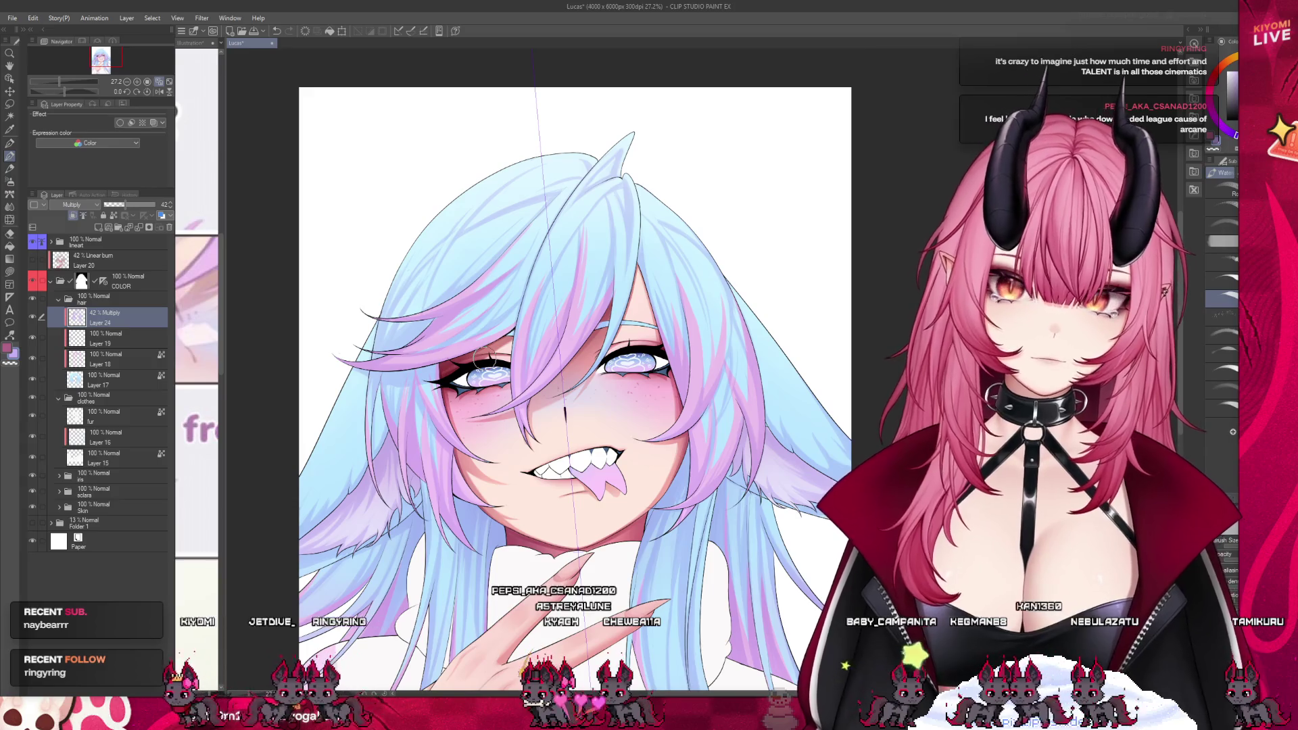
{"action": "scroll", "coordinate": [484, 356], "scroll_direction": "down", "scroll_amount": 2}
{"action": "scroll", "coordinate": [421, 475], "scroll_direction": "up", "scroll_amount": 3}
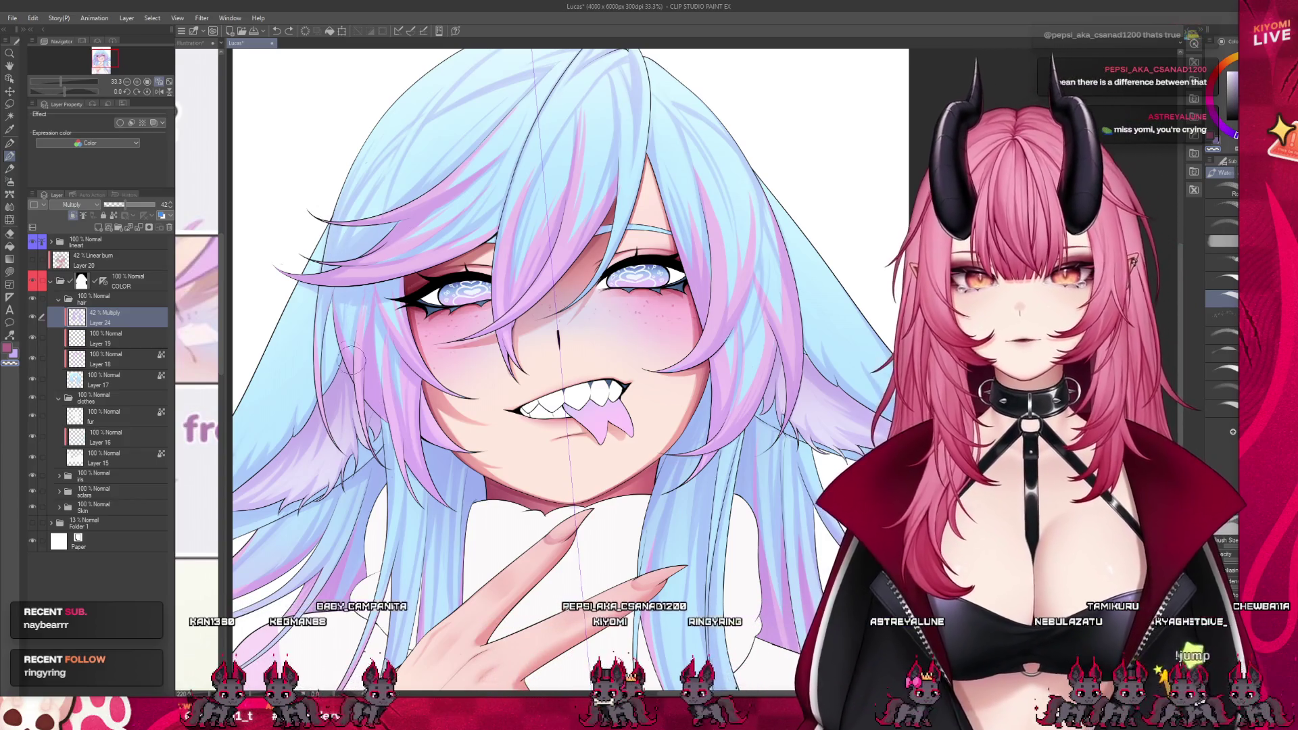
{"action": "scroll", "coordinate": [387, 336], "scroll_direction": "down", "scroll_amount": 1}
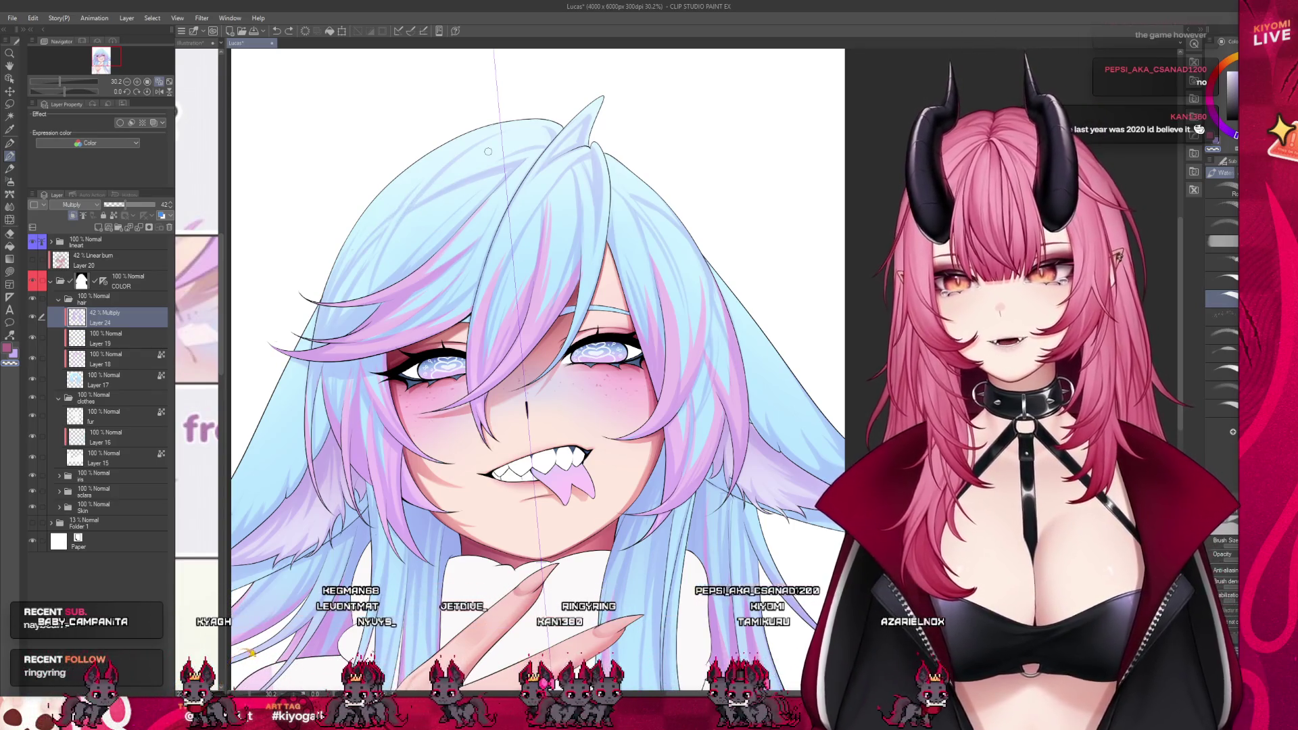
{"action": "scroll", "coordinate": [516, 181], "scroll_direction": "down", "scroll_amount": 2}
{"action": "scroll", "coordinate": [450, 204], "scroll_direction": "up", "scroll_amount": 5}
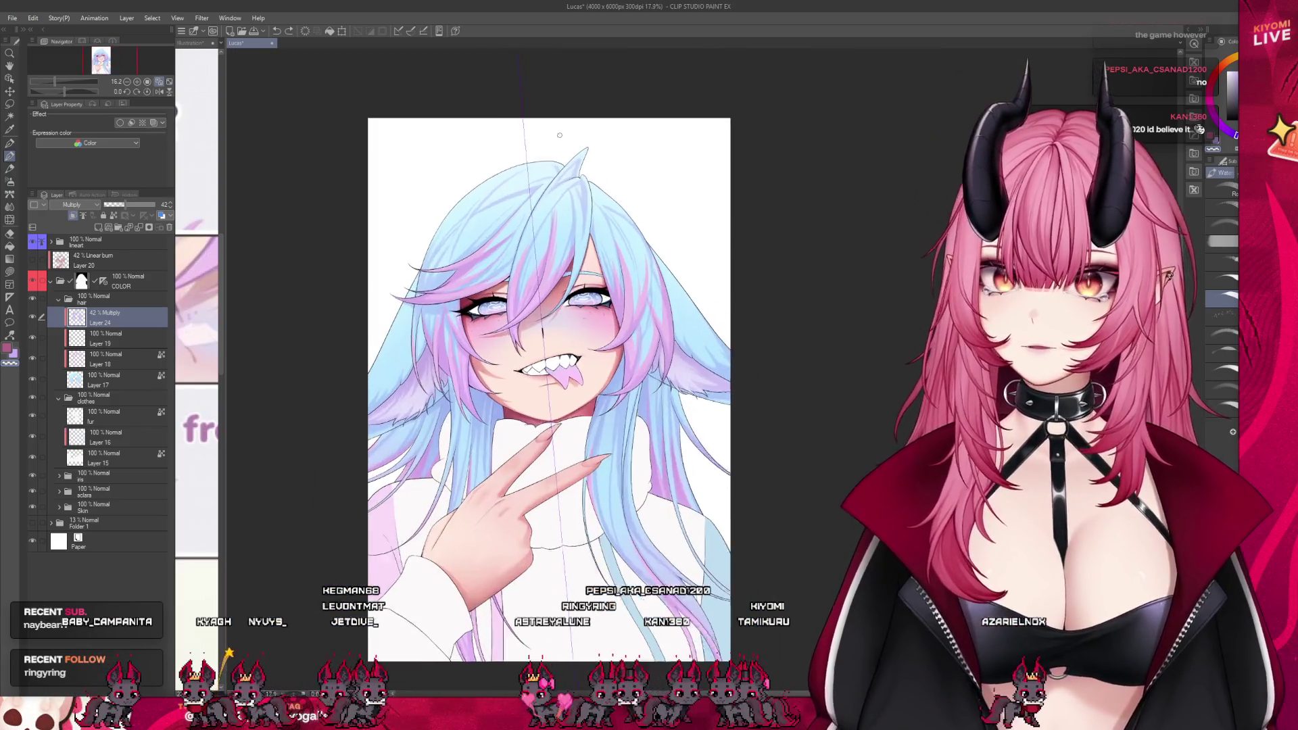
{"action": "scroll", "coordinate": [449, 205], "scroll_direction": "up", "scroll_amount": 2}
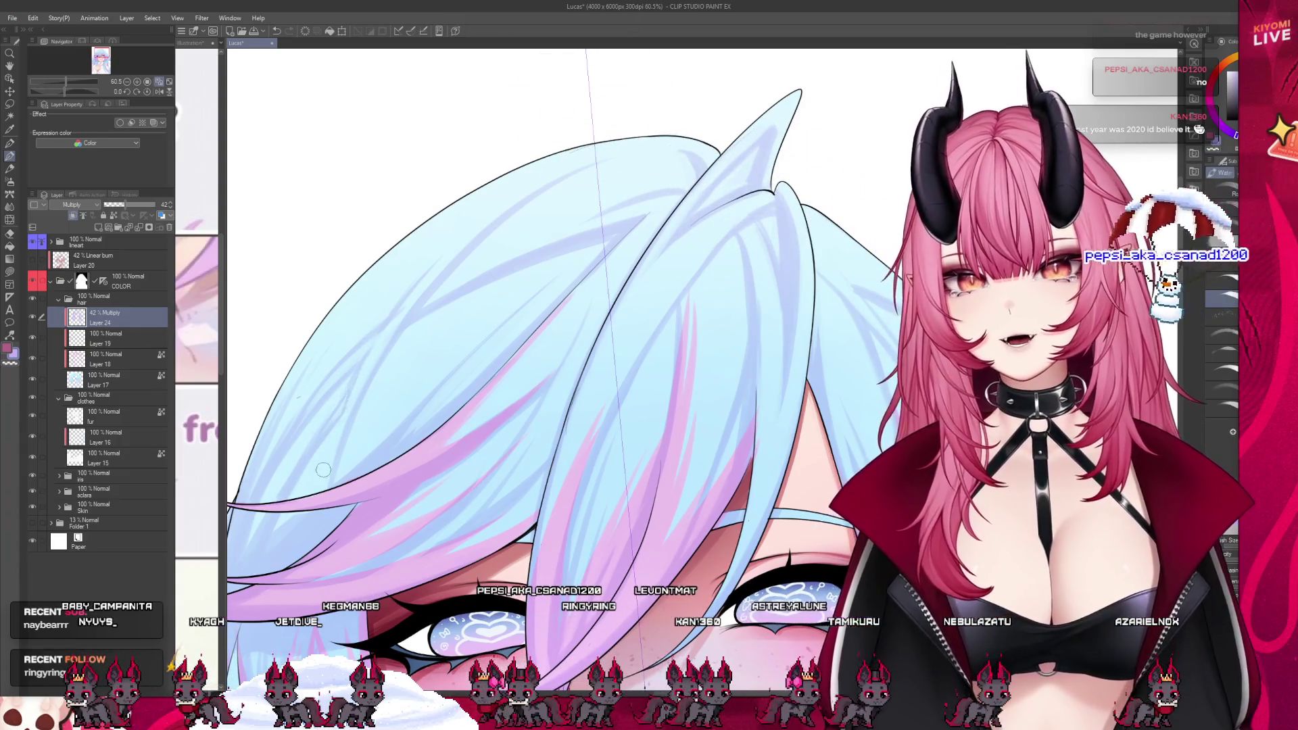
{"action": "scroll", "coordinate": [405, 358], "scroll_direction": "down", "scroll_amount": 2}
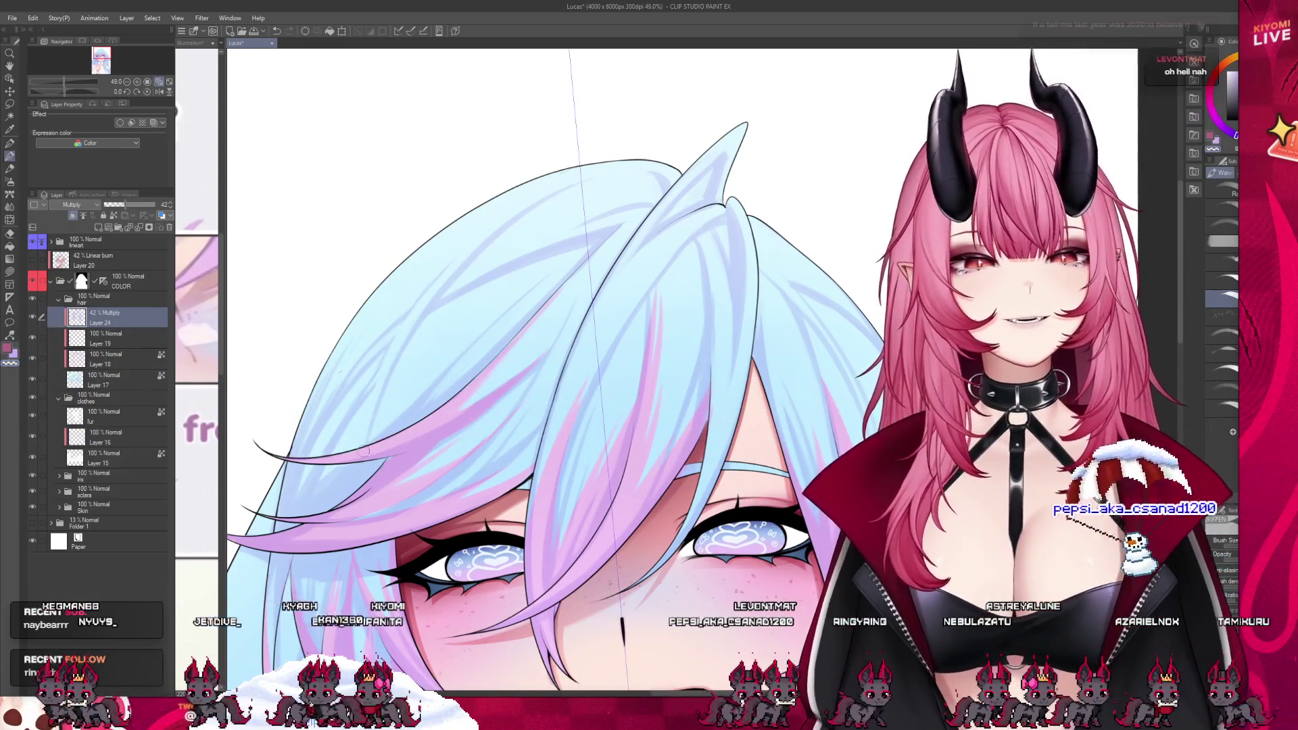
{"action": "scroll", "coordinate": [520, 230], "scroll_direction": "up", "scroll_amount": 1}
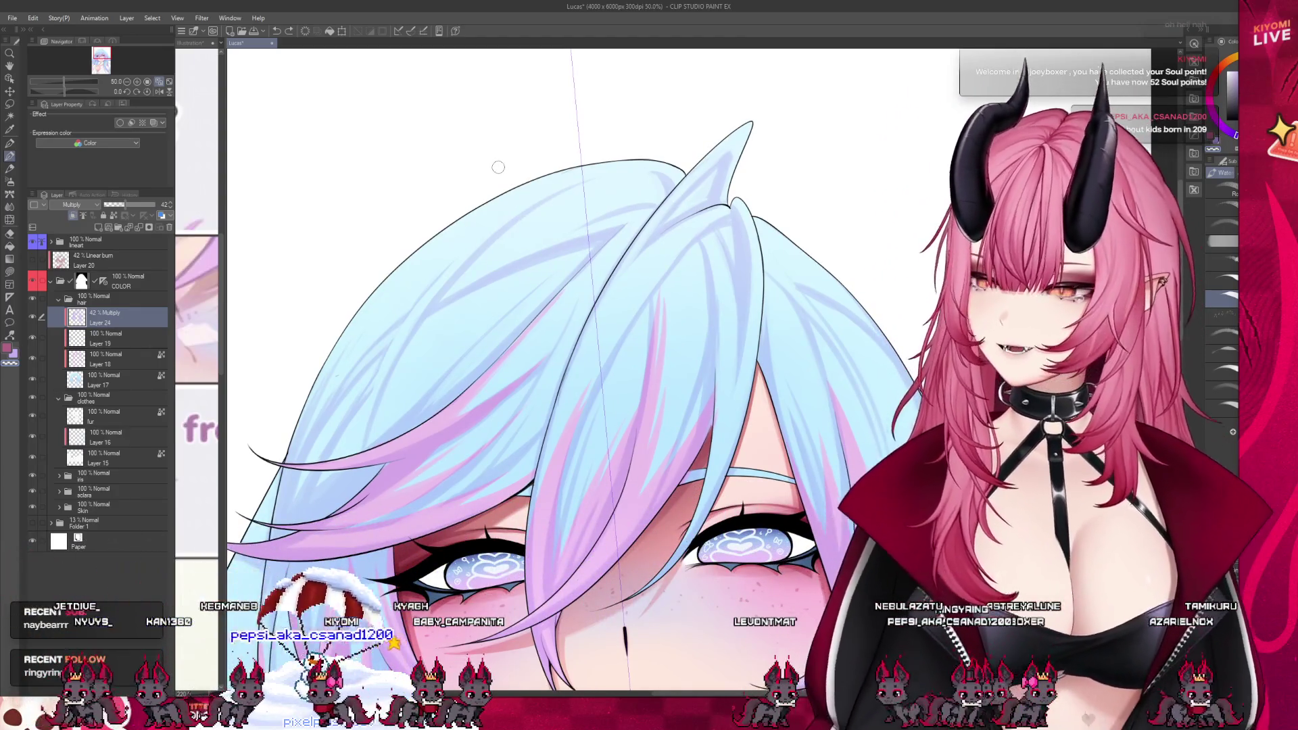
{"action": "scroll", "coordinate": [403, 455], "scroll_direction": "down", "scroll_amount": 1}
{"action": "scroll", "coordinate": [404, 455], "scroll_direction": "up", "scroll_amount": 1}
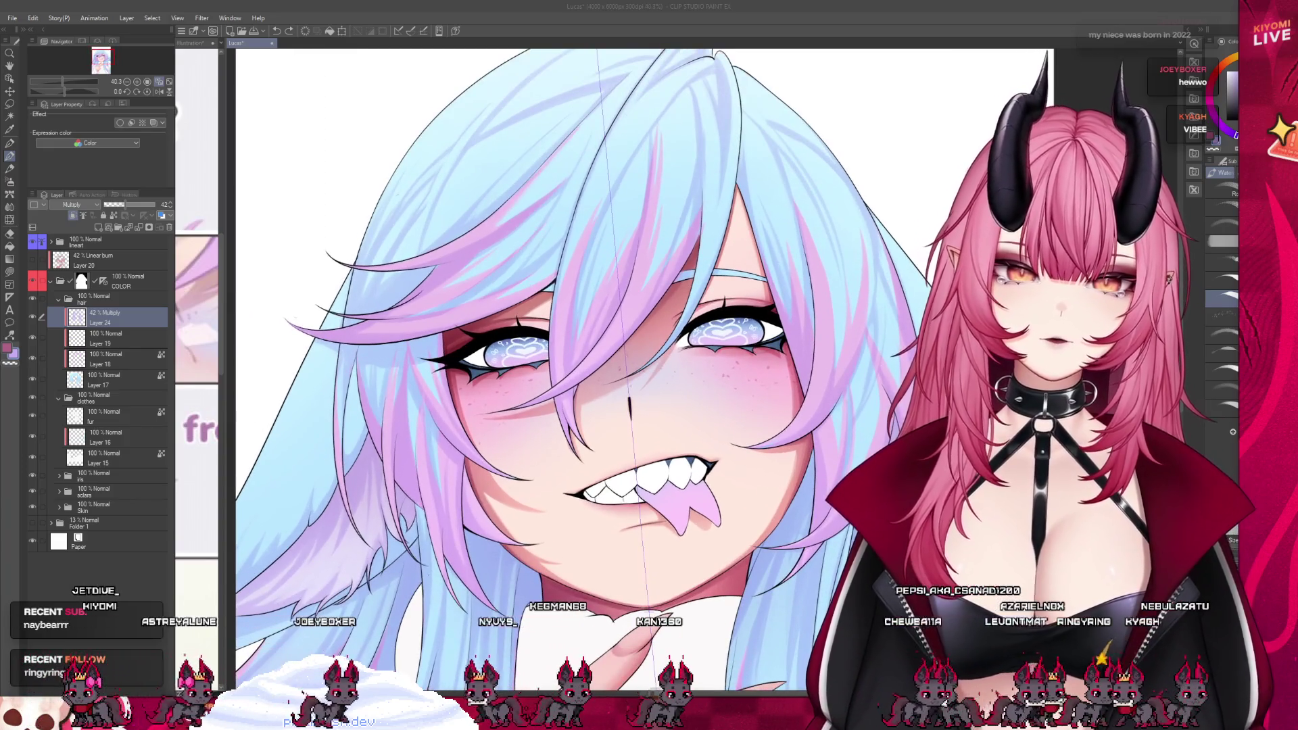
{"action": "left_click", "coordinate": [356, 468]}
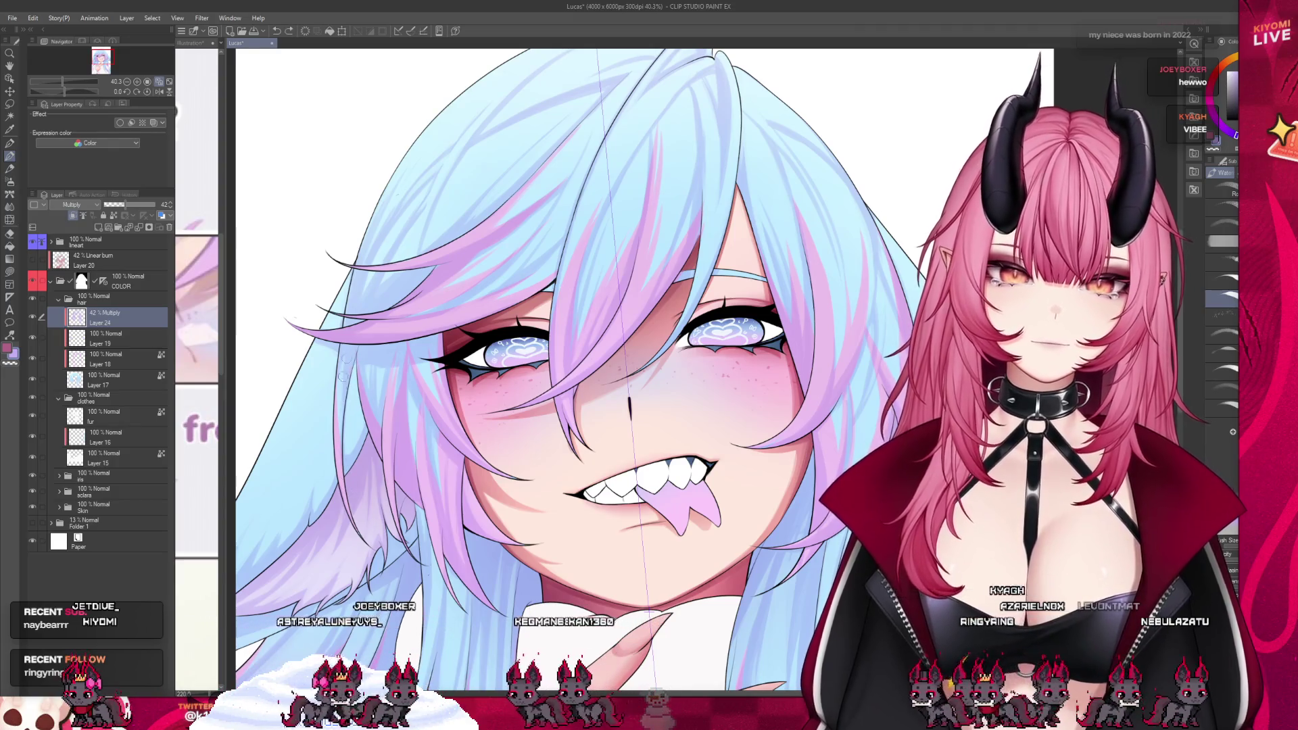
- Touch up the face with a single brush stroke and save the Lucas illustration
{"action": "left_click_drag", "start_coordinate": [350, 370], "coordinate": [344, 458]}
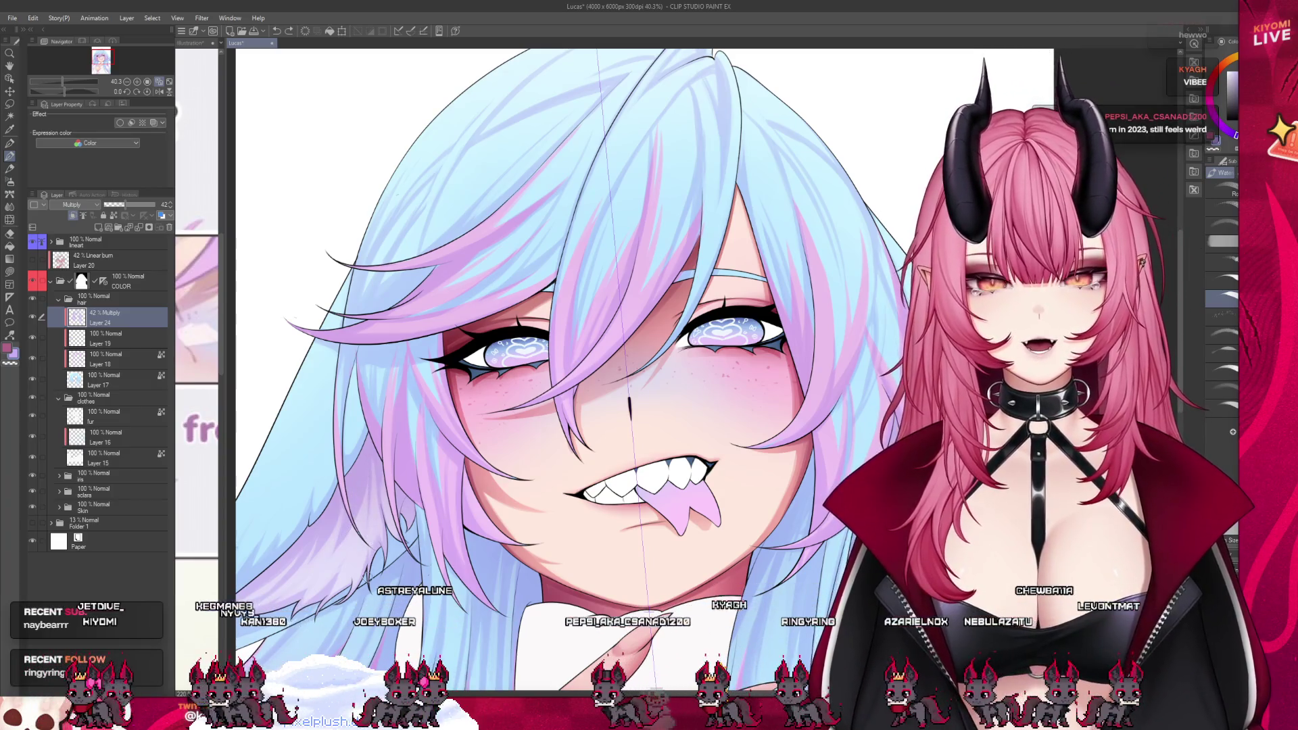
{"action": "scroll", "coordinate": [368, 381], "scroll_direction": "down", "scroll_amount": 5}
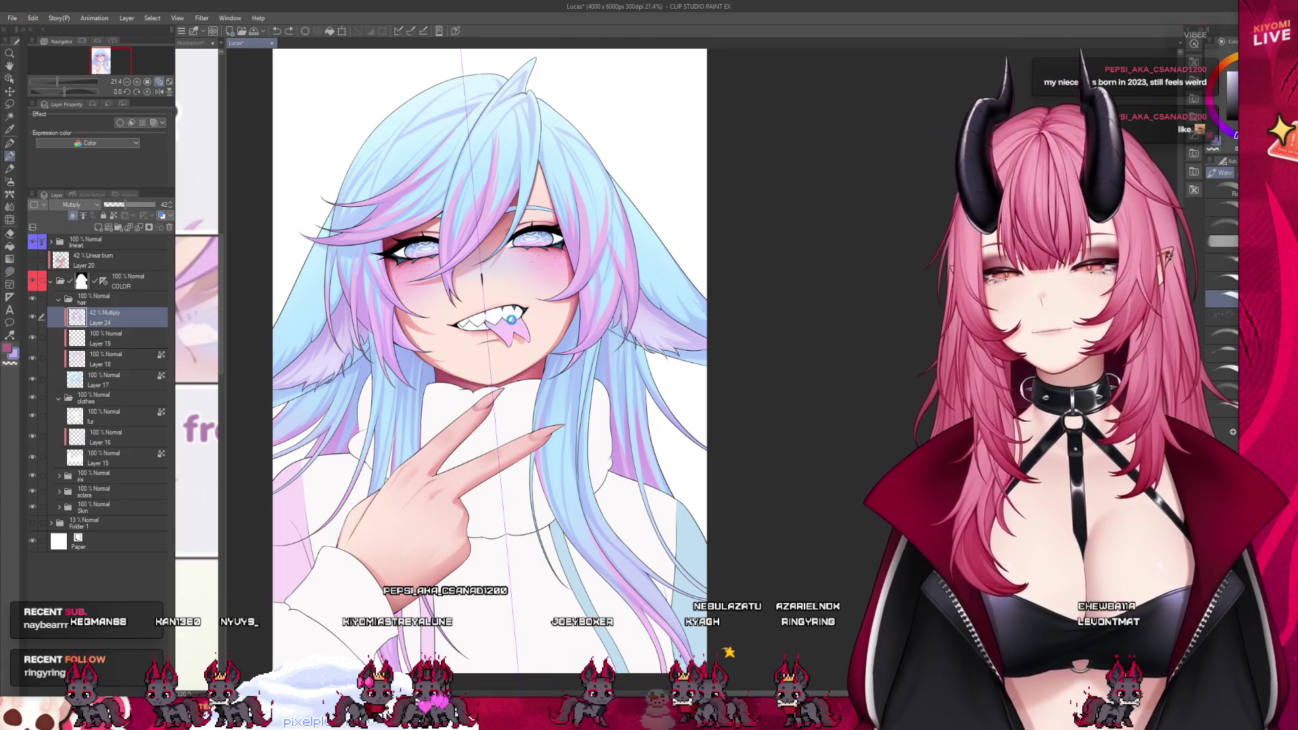
{"action": "key", "text": "ctrl+s"}
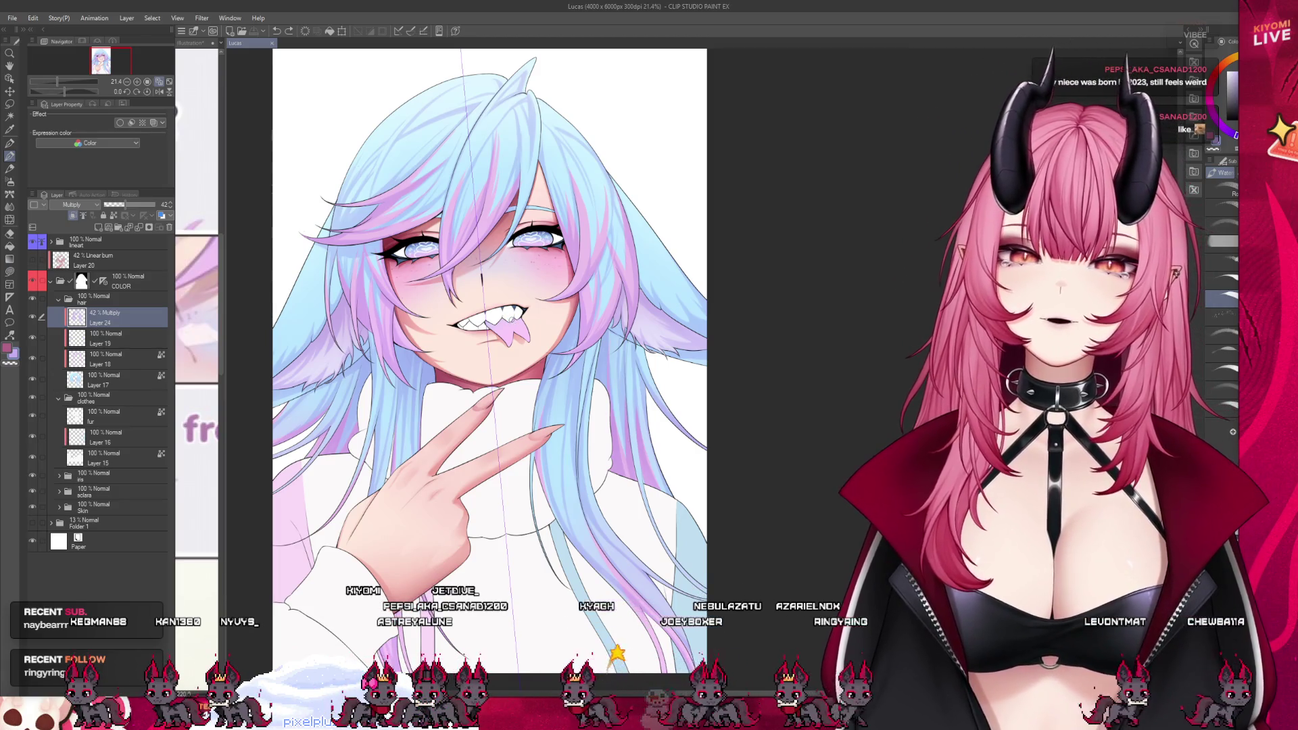